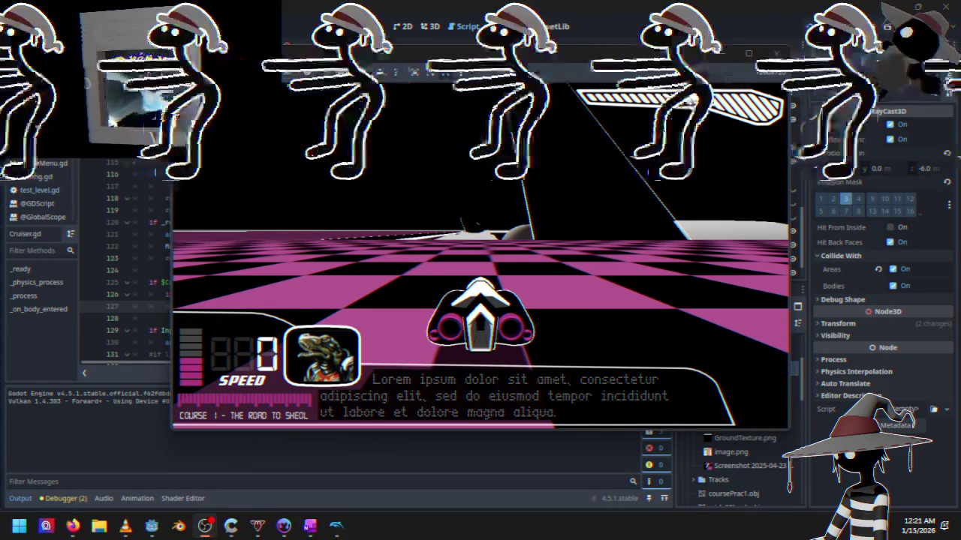
- Stop the running playtest and switch back to the test_level.gd script
click(436, 344)
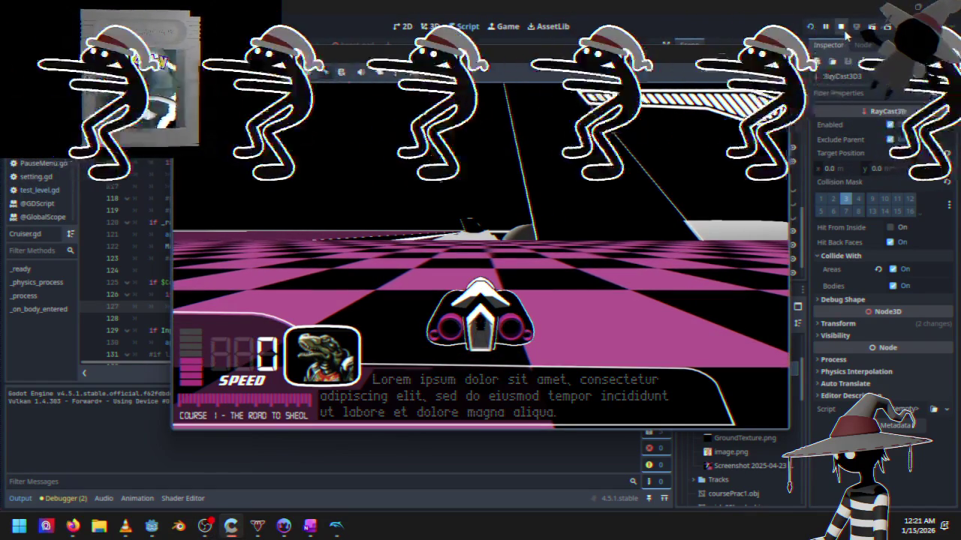
click(842, 28)
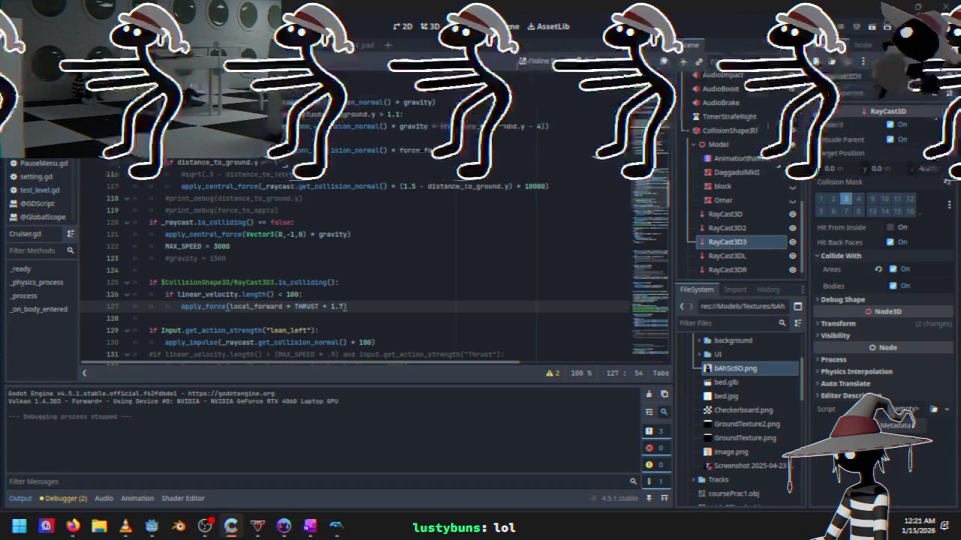
key(ctrl+Tab)
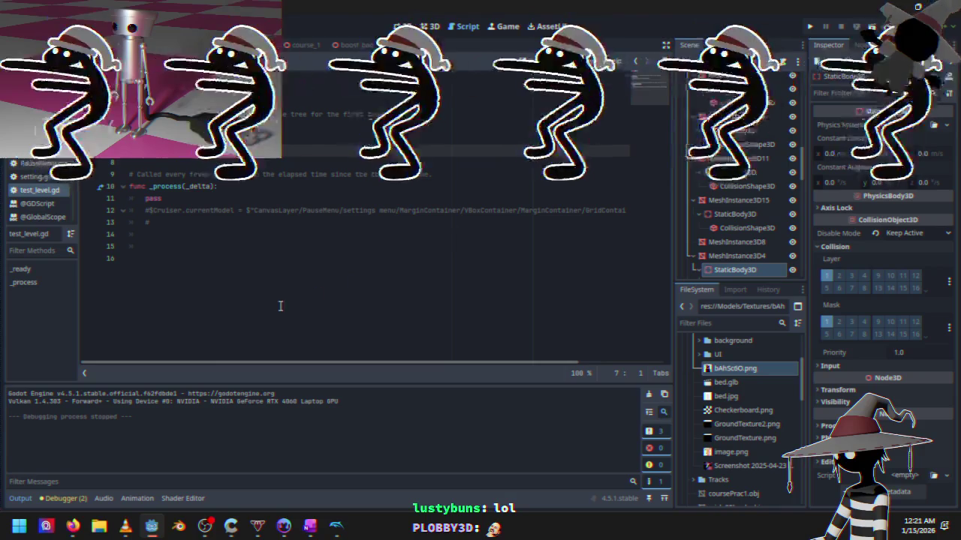
- Show the test level in the 3D view and undo the accidental StaticBody3D move
key(ctrl+F2)
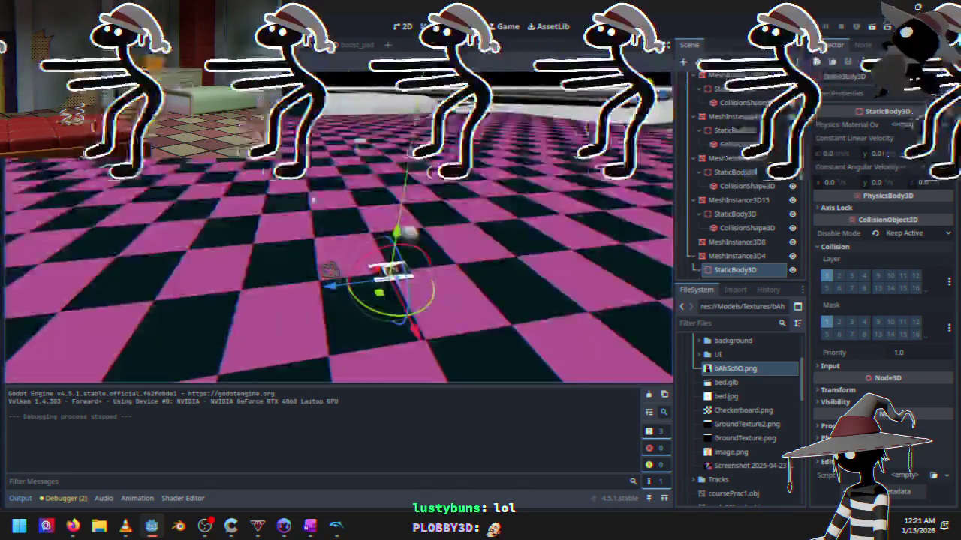
mouse_move(272, 251)
mouse_down()
mouse_move(307, 303)
mouse_move(319, 348)
mouse_move(335, 307)
mouse_move(321, 282)
mouse_up()
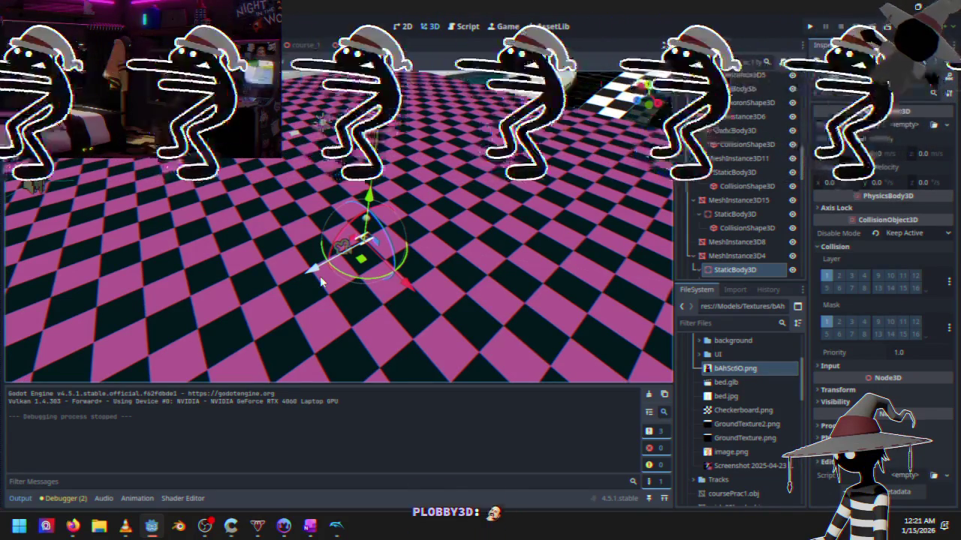
mouse_move(321, 282)
mouse_down()
mouse_move(300, 212)
mouse_move(326, 266)
mouse_move(384, 257)
mouse_move(184, 270)
mouse_move(101, 259)
mouse_move(194, 305)
mouse_move(255, 294)
mouse_up()
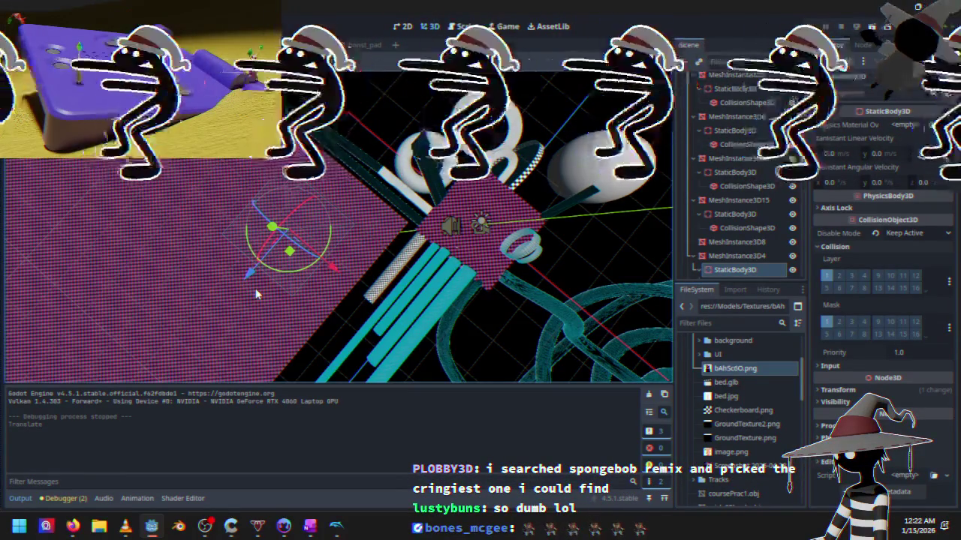
scroll(255, 293, up, 5)
mouse_move(453, 250)
mouse_down()
mouse_move(420, 275)
mouse_move(462, 131)
mouse_up()
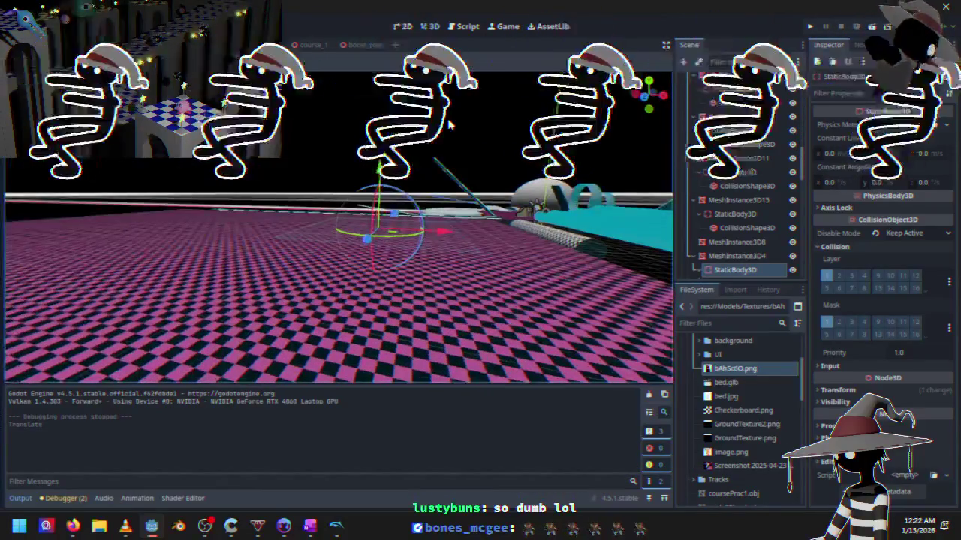
key(ctrl+z)
- View the area beside the platform and collapse the Terrain children in the scene tree
mouse_move(360, 248)
mouse_down()
mouse_move(352, 240)
mouse_move(298, 251)
mouse_move(370, 253)
mouse_move(270, 273)
mouse_move(211, 273)
mouse_up()
scroll(702, 161, up, 10)
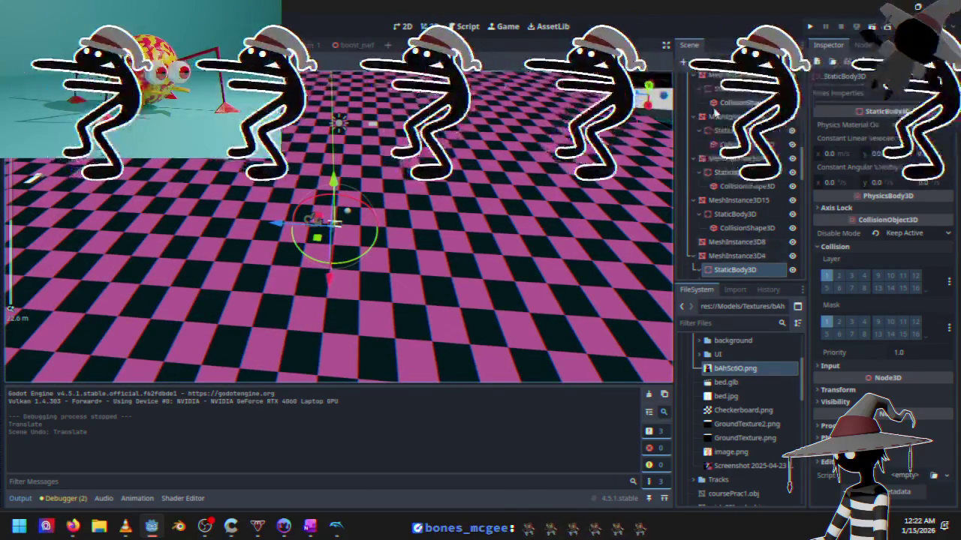
click(690, 192)
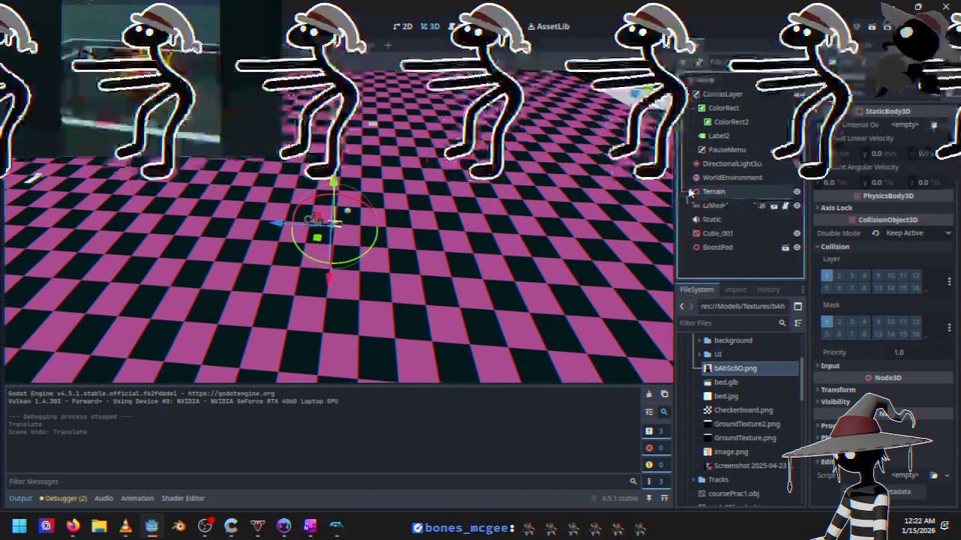
- Select the BoostPad instance and frame it in the viewport
click(721, 248)
key(f)
drag(279, 223, 153, 197)
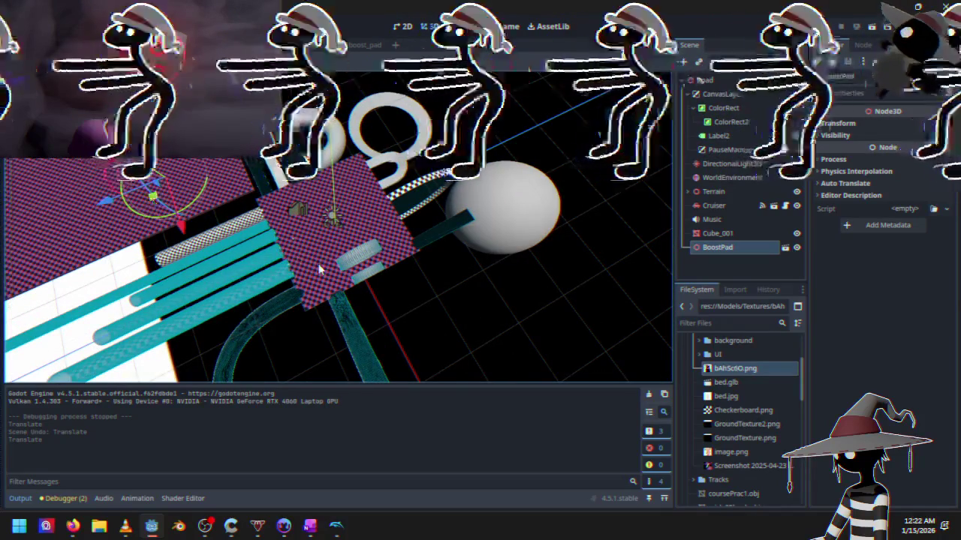
click(321, 269)
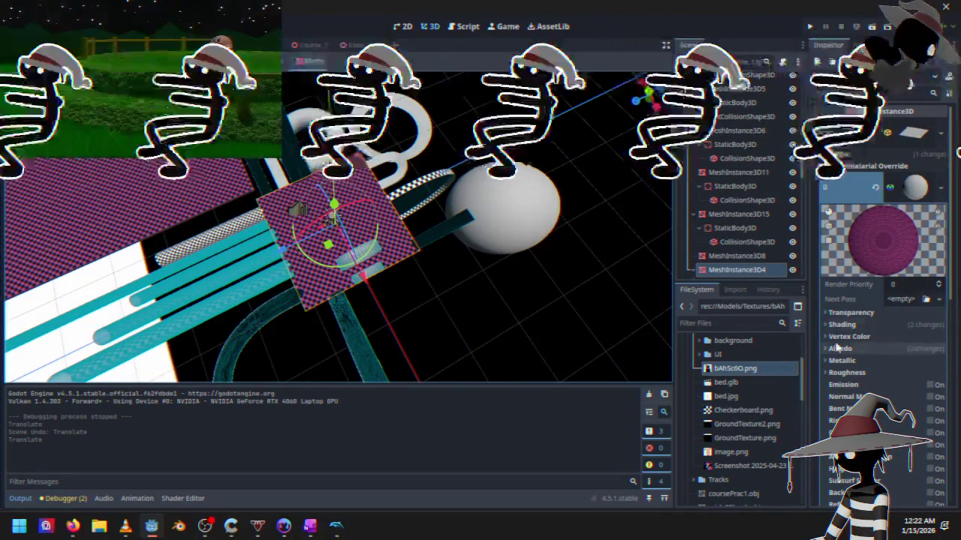
scroll(739, 260, down, 2)
click(734, 233)
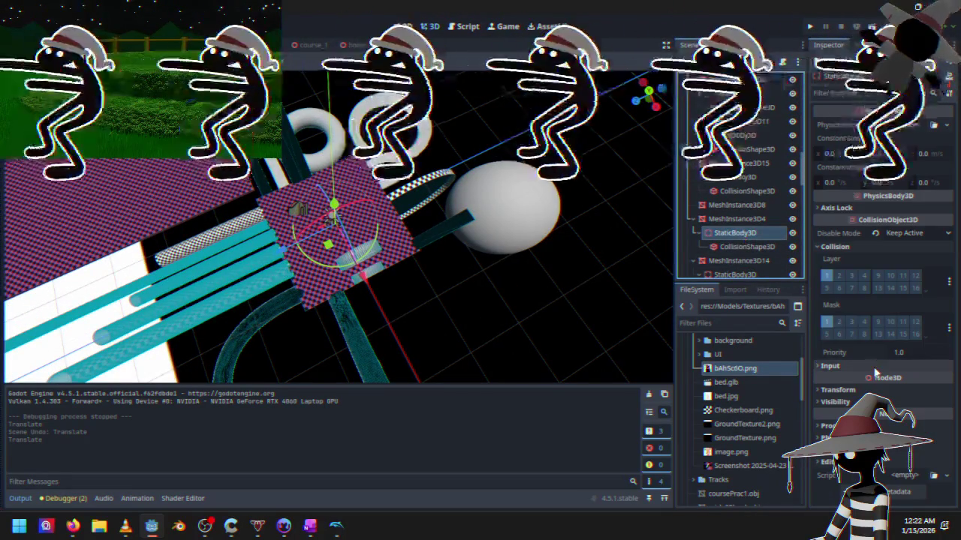
double_click(732, 234)
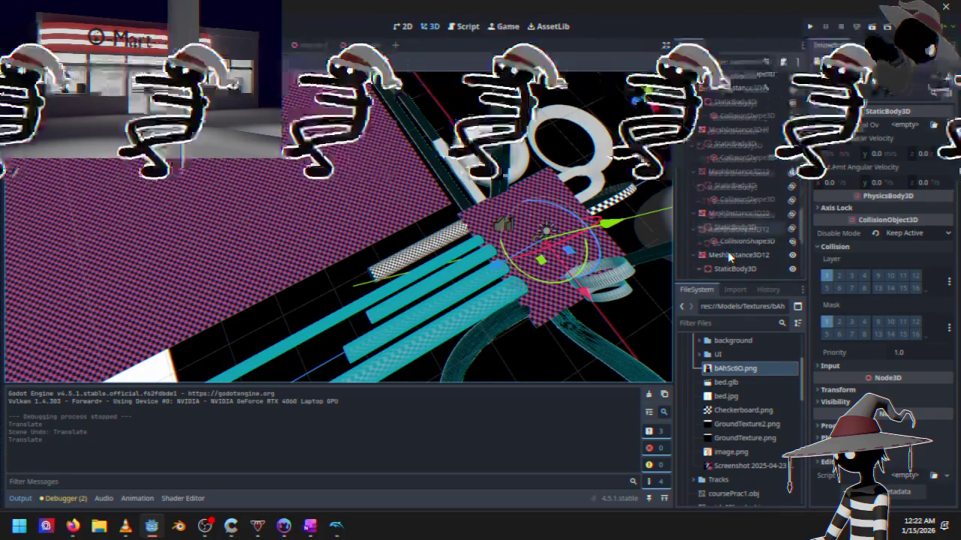
scroll(720, 270, down, 5)
click(718, 270)
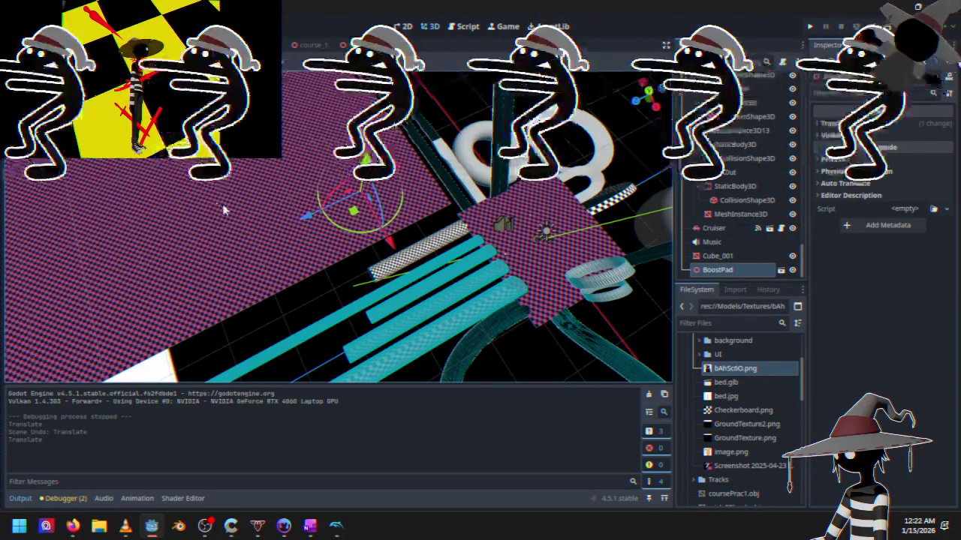
key(f)
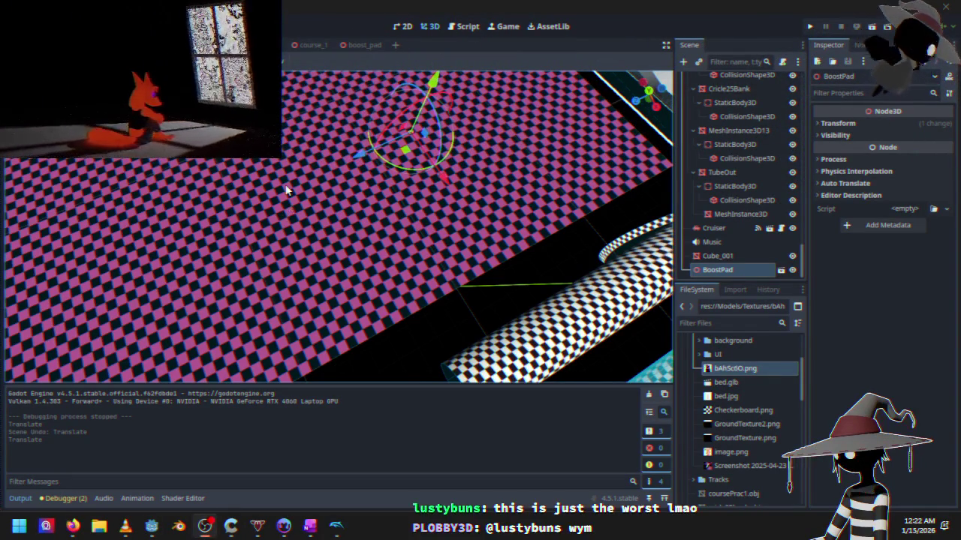
- Move the BoostPad left onto the checkered floor at x -603.611, z 149.87 and show its Transform
mouse_move(465, 150)
mouse_down()
mouse_move(430, 119)
mouse_move(444, 178)
mouse_move(326, 241)
mouse_move(323, 264)
mouse_up()
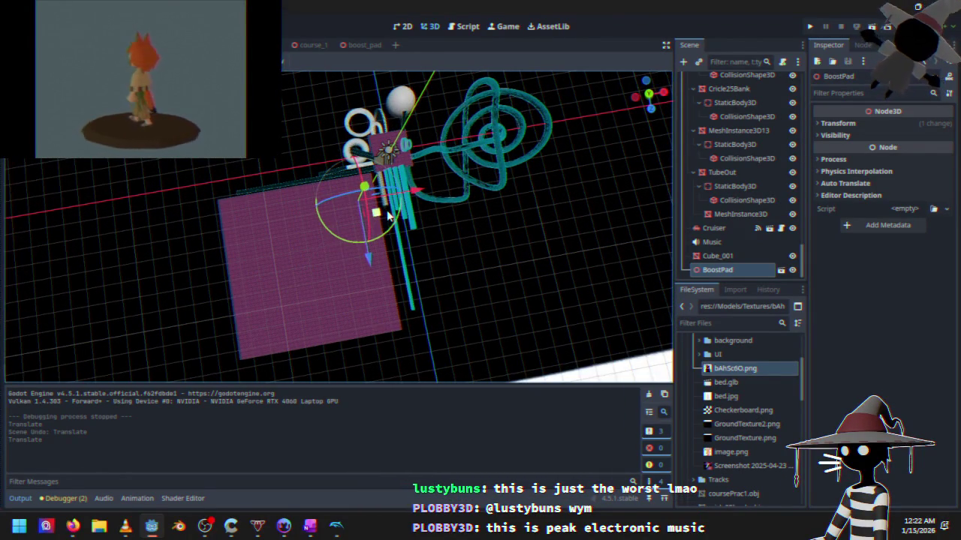
mouse_move(381, 215)
mouse_down()
mouse_move(257, 230)
mouse_move(530, 178)
mouse_move(500, 203)
mouse_move(287, 283)
mouse_up()
scroll(287, 283, down, 10)
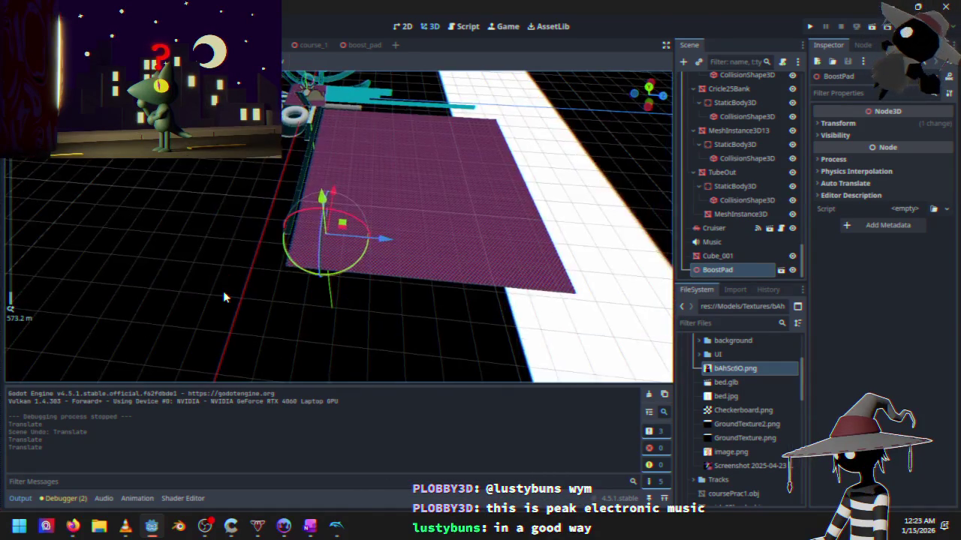
scroll(234, 327, up, 10)
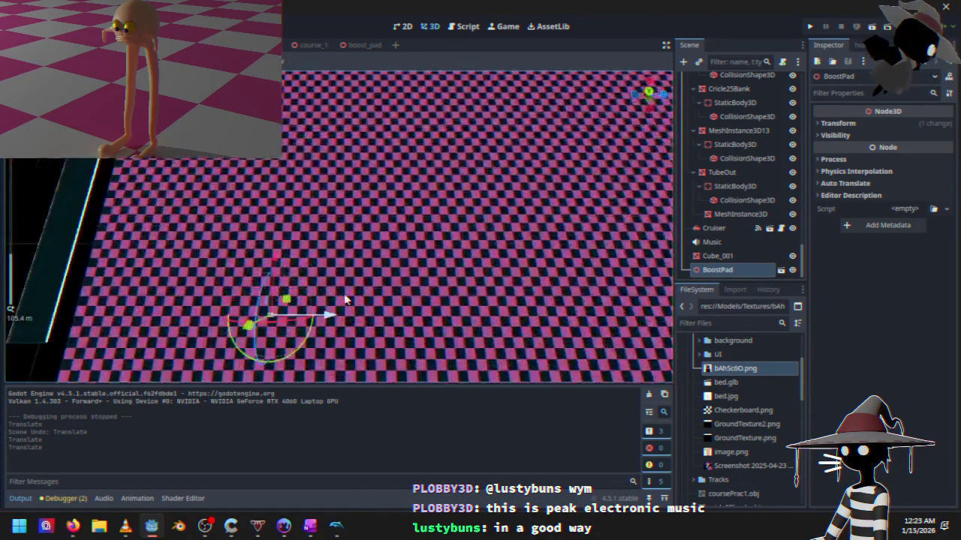
scroll(342, 317, down, 5)
drag(343, 317, 308, 240)
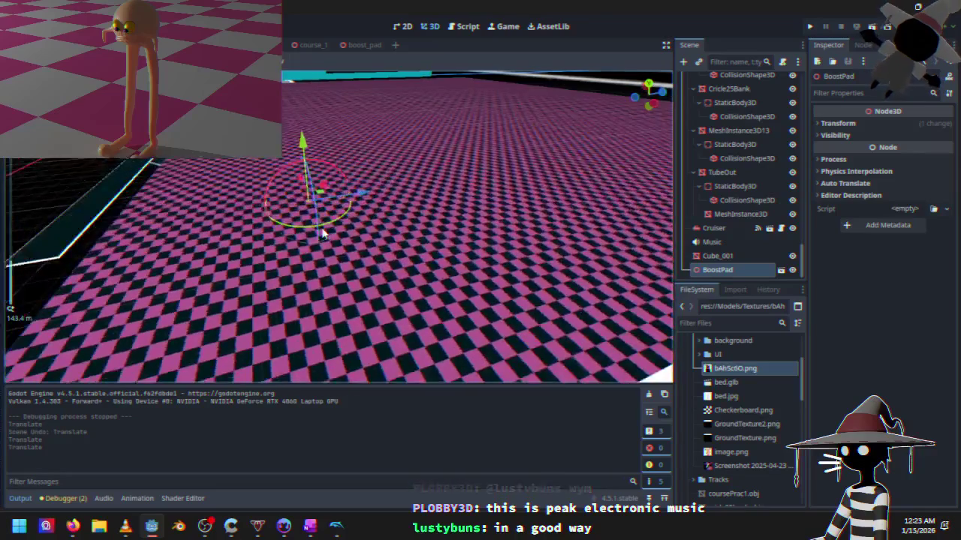
scroll(307, 243, up, 5)
scroll(307, 242, down, 4)
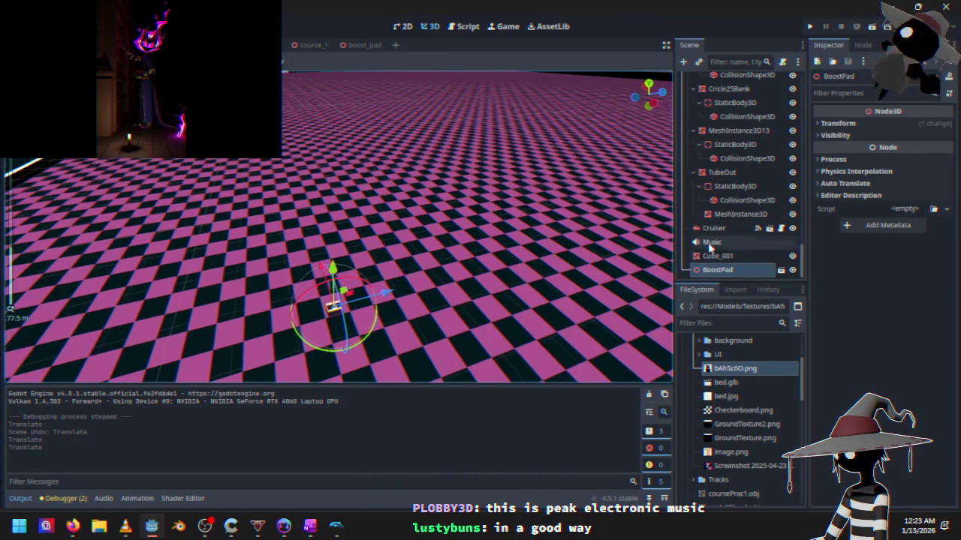
click(872, 125)
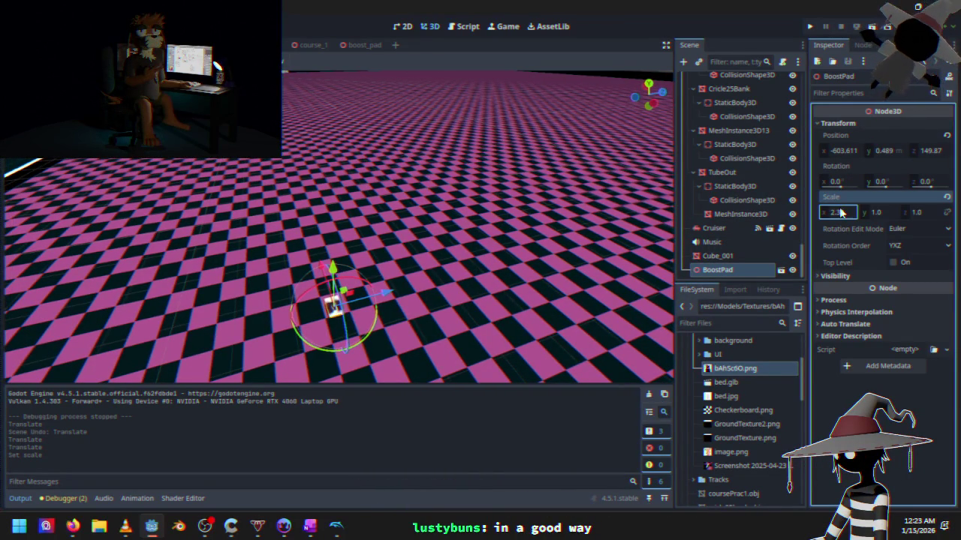
- Scale the BoostPad uniformly to 27.155 and lower it to y -2.587 on the course
drag(842, 212, 894, 212)
scroll(269, 243, down, 5)
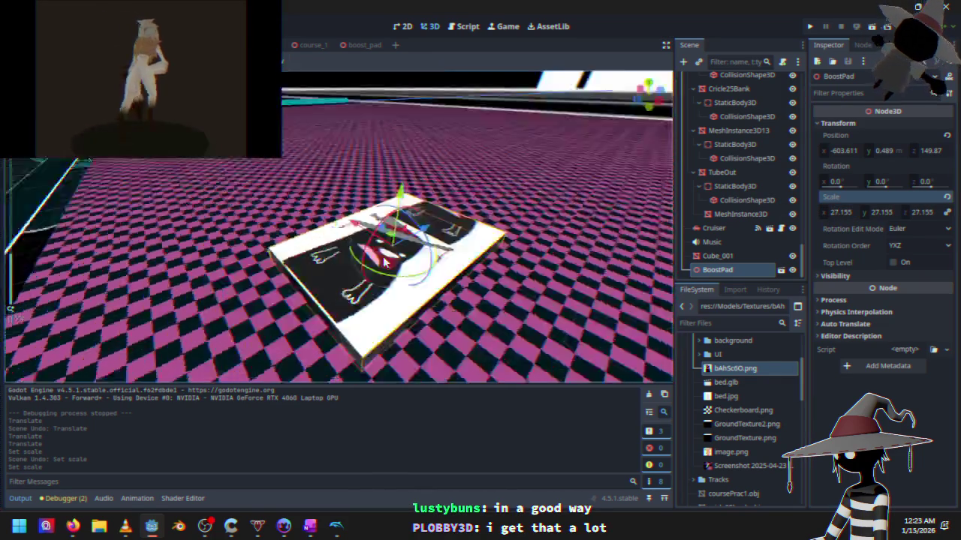
mouse_move(384, 261)
mouse_down()
mouse_move(434, 145)
mouse_move(431, 167)
mouse_up()
scroll(333, 199, down, 5)
drag(333, 199, 631, 120)
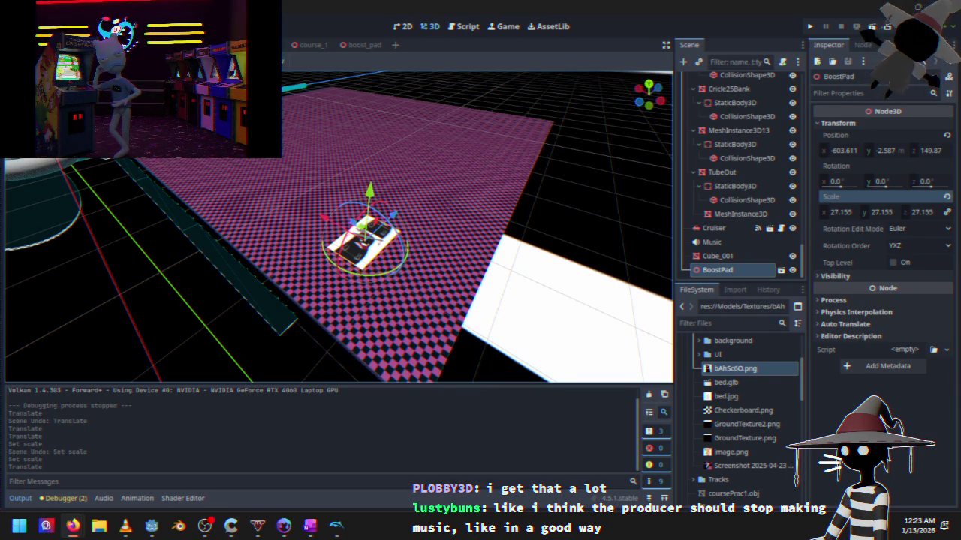
drag(172, 300, 159, 317)
mouse_move(190, 351)
mouse_down()
mouse_move(242, 224)
mouse_move(238, 236)
mouse_up()
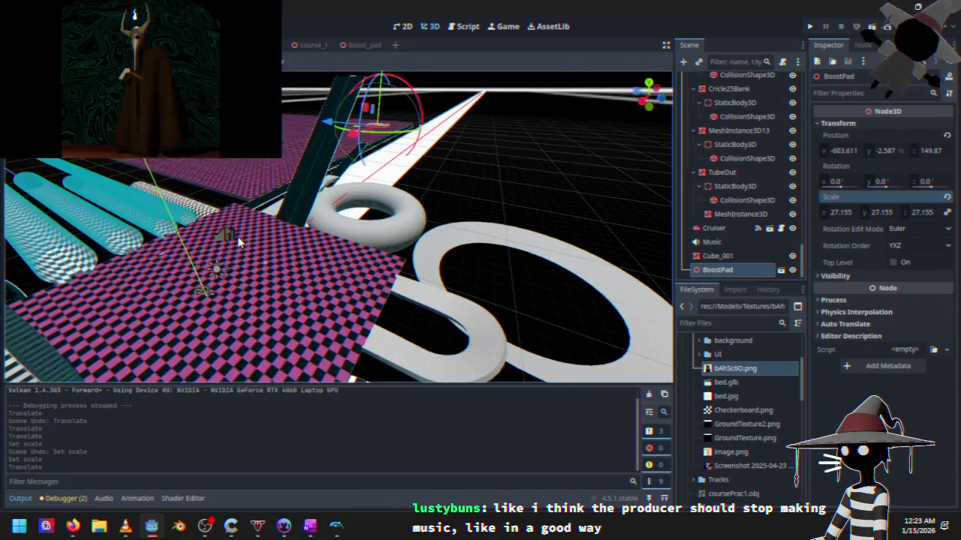
drag(331, 279, 373, 268)
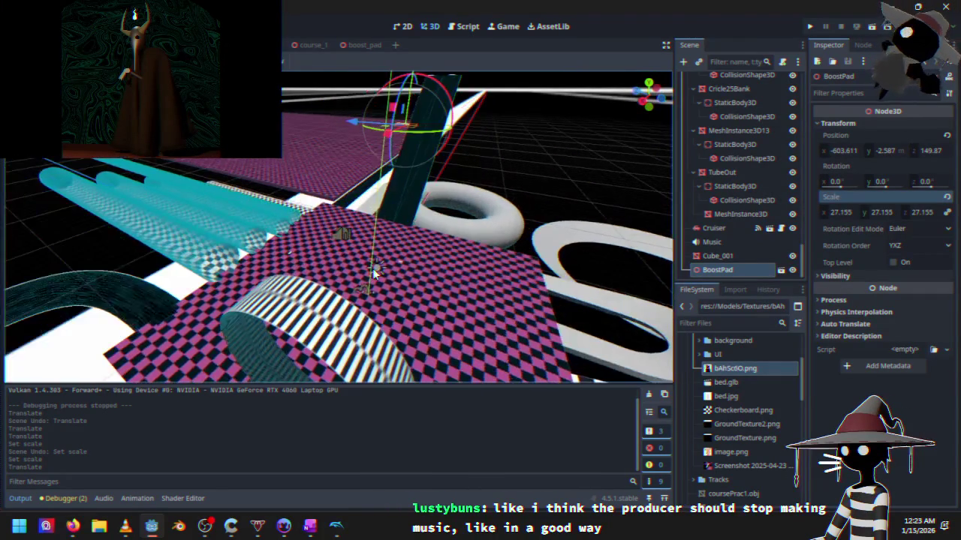
- Save and run the racer, playtest Course 1 through Time Trials, then stop the game
click(808, 29)
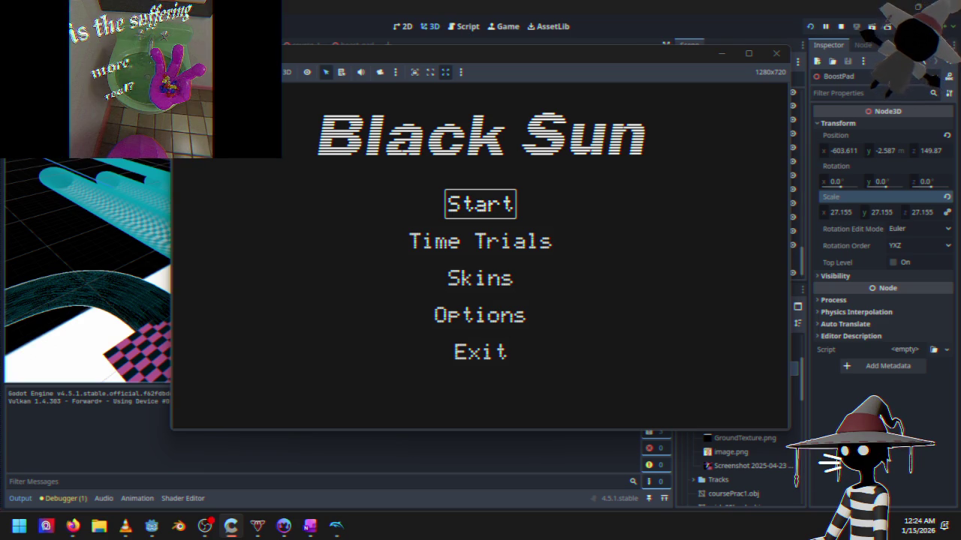
key(Down)
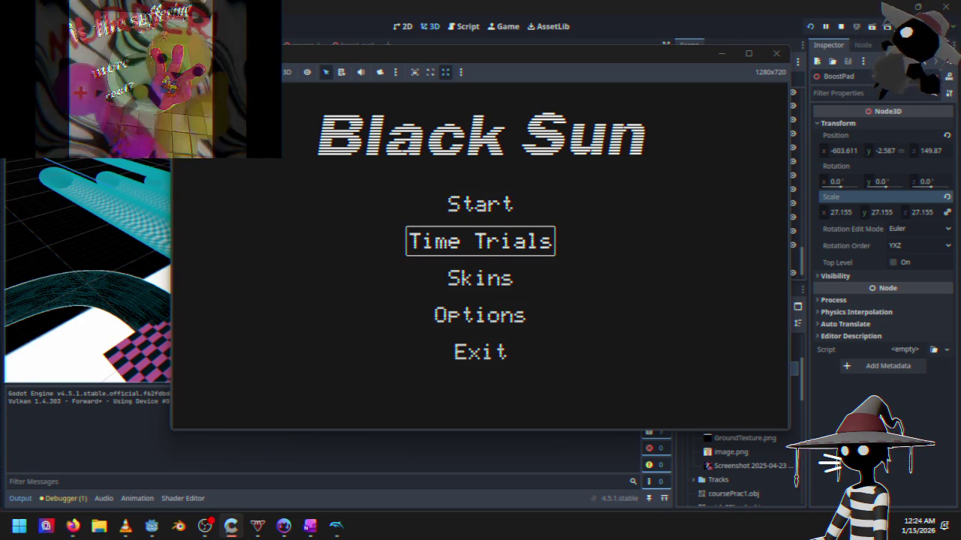
key(Up)
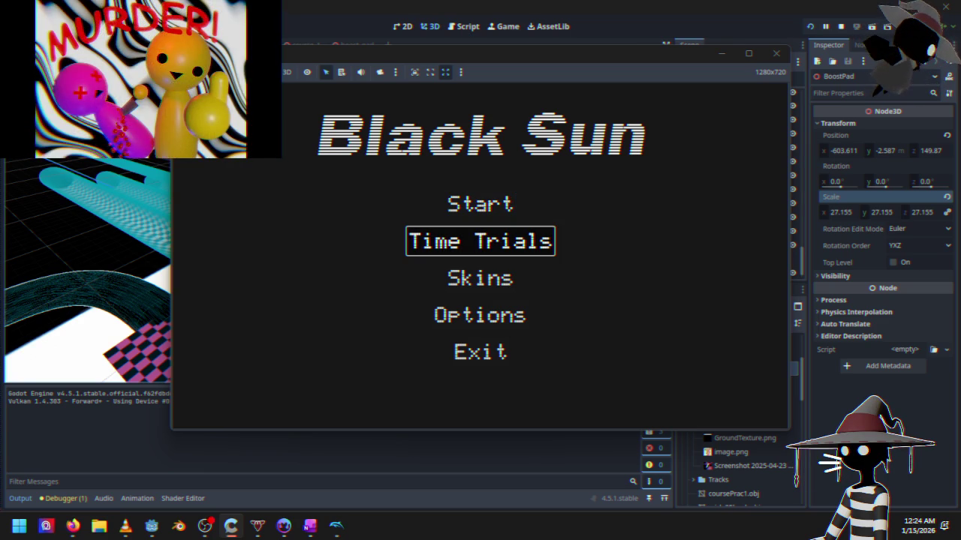
key(Return)
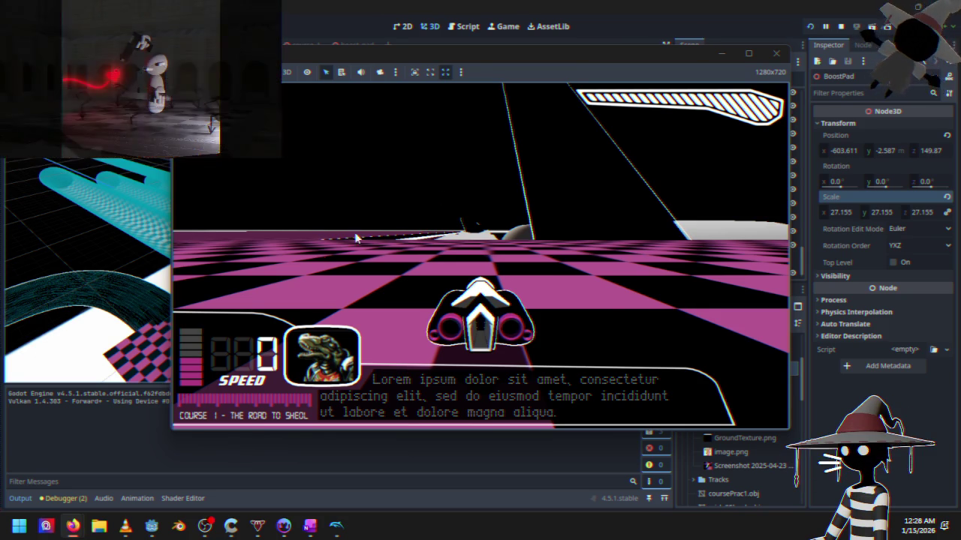
click(841, 27)
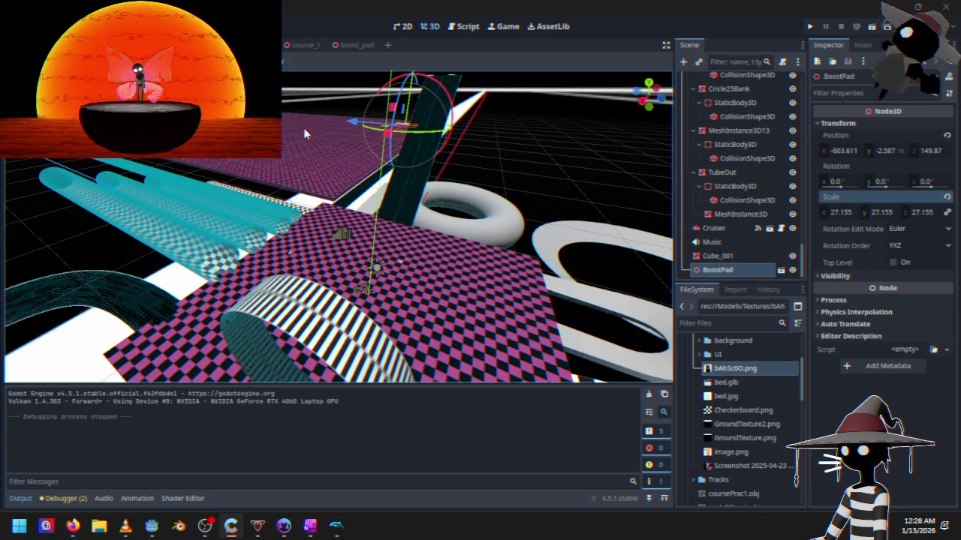
click(345, 50)
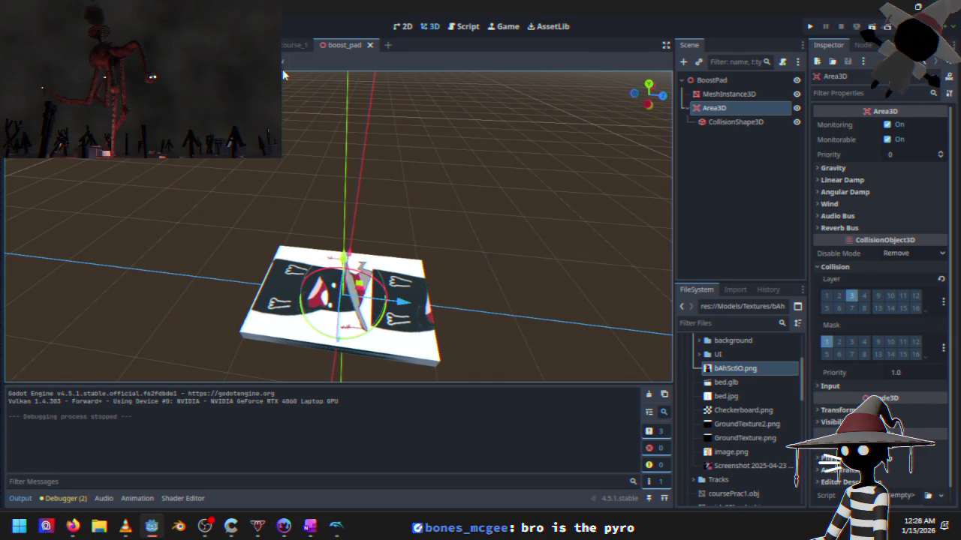
click(291, 46)
mouse_move(295, 193)
mouse_down()
mouse_move(297, 140)
mouse_move(425, 135)
mouse_move(241, 278)
mouse_move(328, 183)
mouse_move(423, 174)
mouse_move(398, 232)
mouse_move(346, 259)
mouse_move(323, 248)
mouse_move(235, 244)
mouse_move(251, 238)
mouse_move(288, 258)
mouse_move(253, 321)
mouse_up()
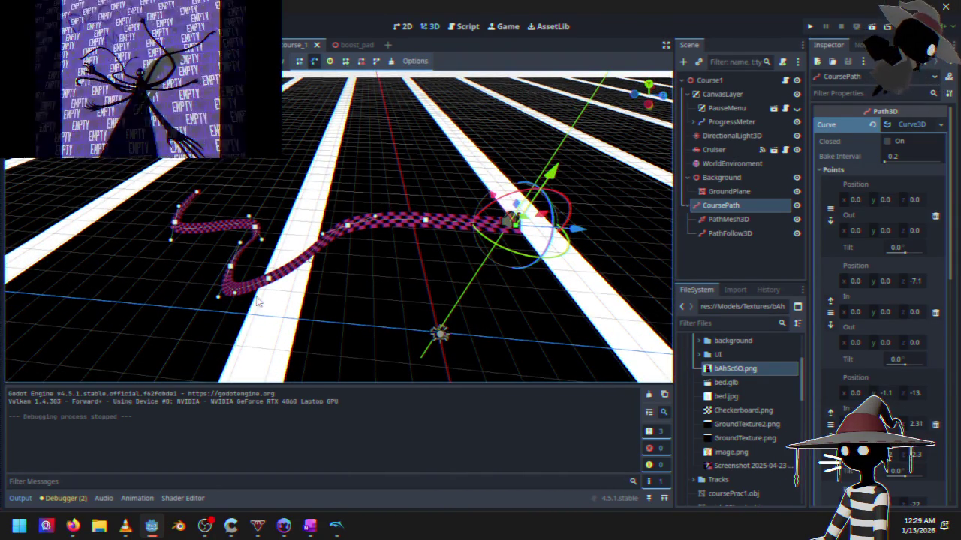
- Inspect PathMesh3D's Trimesh collision on layer 1 and mask 1
click(726, 219)
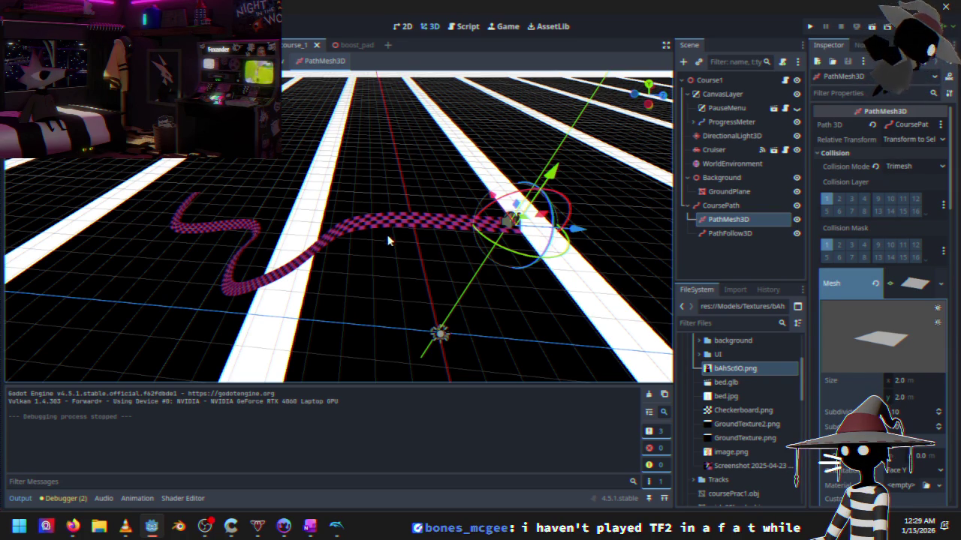
drag(355, 262, 509, 203)
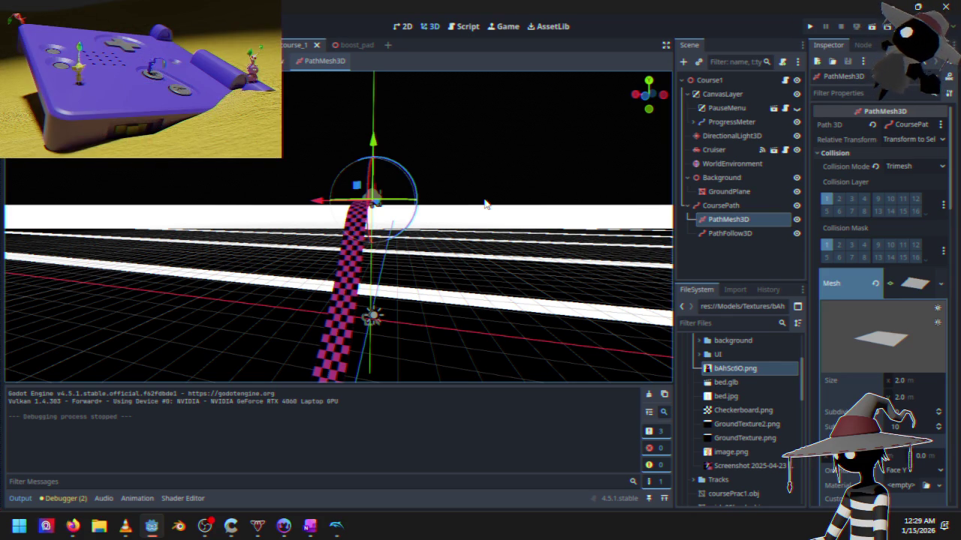
mouse_move(485, 198)
mouse_down()
mouse_move(476, 208)
mouse_move(180, 255)
mouse_up()
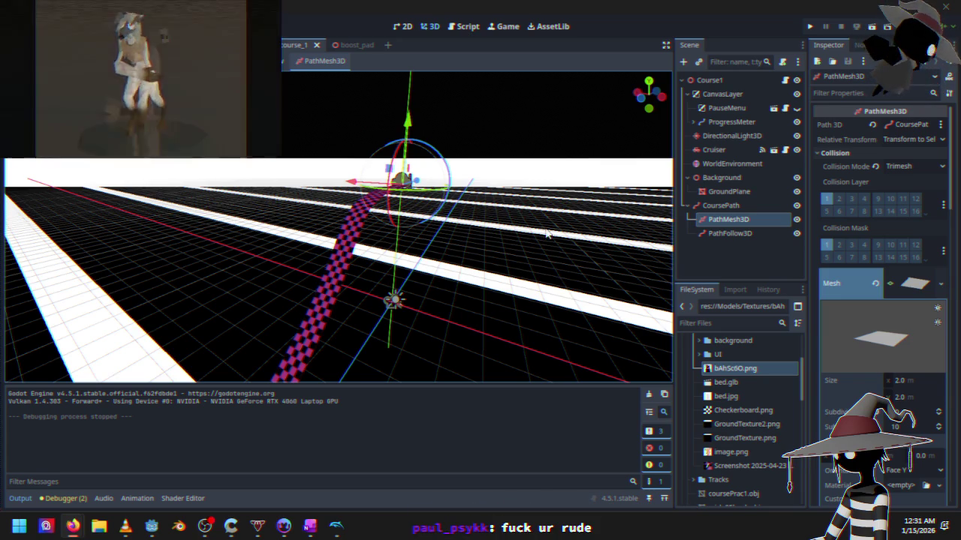
mouse_move(494, 259)
mouse_down()
mouse_move(449, 307)
mouse_move(401, 298)
mouse_move(401, 260)
mouse_up()
click(356, 283)
mouse_move(355, 283)
mouse_down()
mouse_move(358, 247)
mouse_move(327, 220)
mouse_move(394, 310)
mouse_move(391, 221)
mouse_move(369, 275)
mouse_move(308, 282)
mouse_move(370, 188)
mouse_move(388, 243)
mouse_up()
click(308, 197)
scroll(347, 225, up, 5)
scroll(390, 220, up, 5)
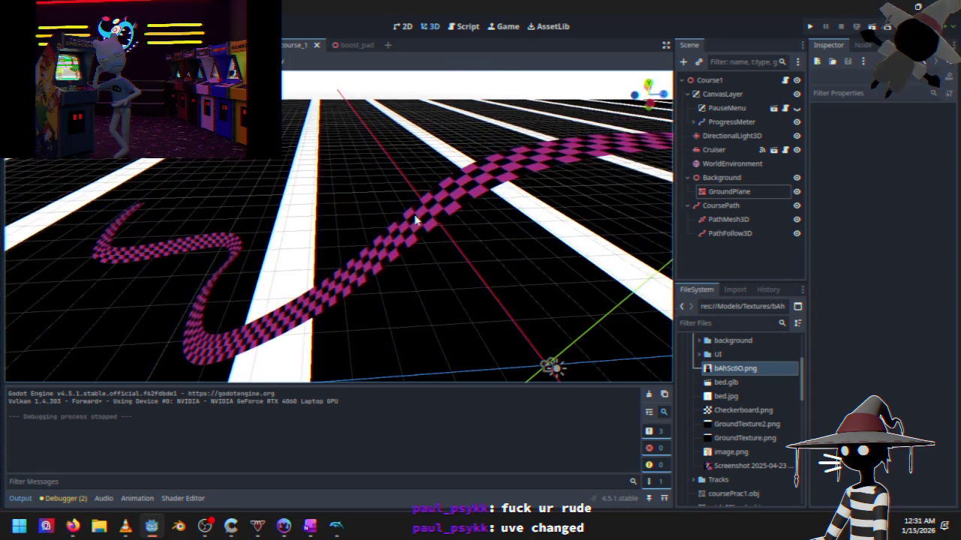
click(728, 80)
right_click(728, 79)
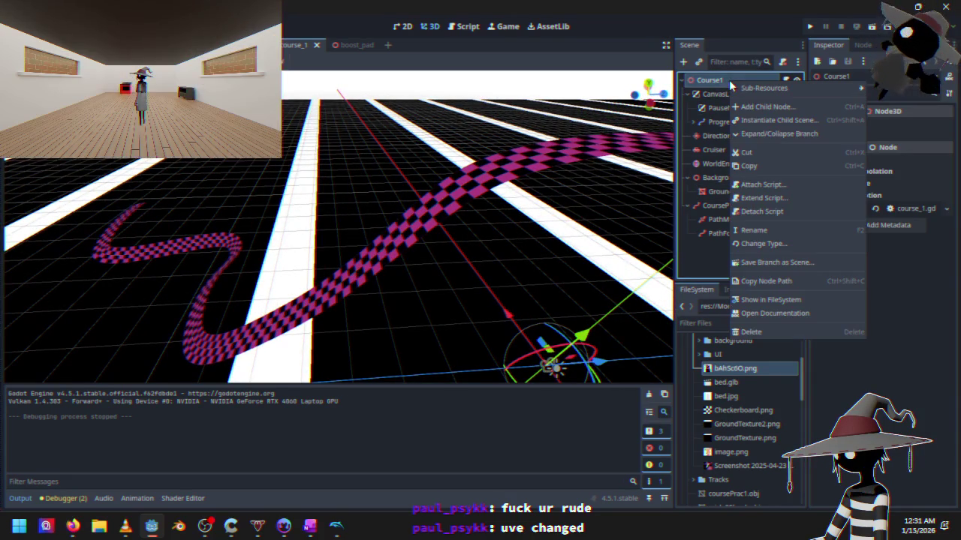
- Instance the boost_pad scene as a child of Course1 and frame the ground plane
click(773, 120)
double_click(362, 166)
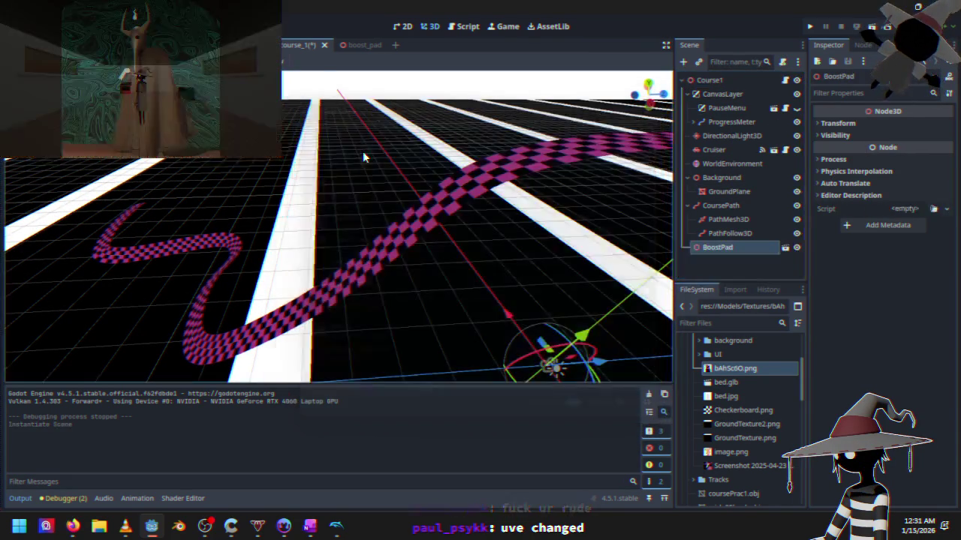
click(363, 166)
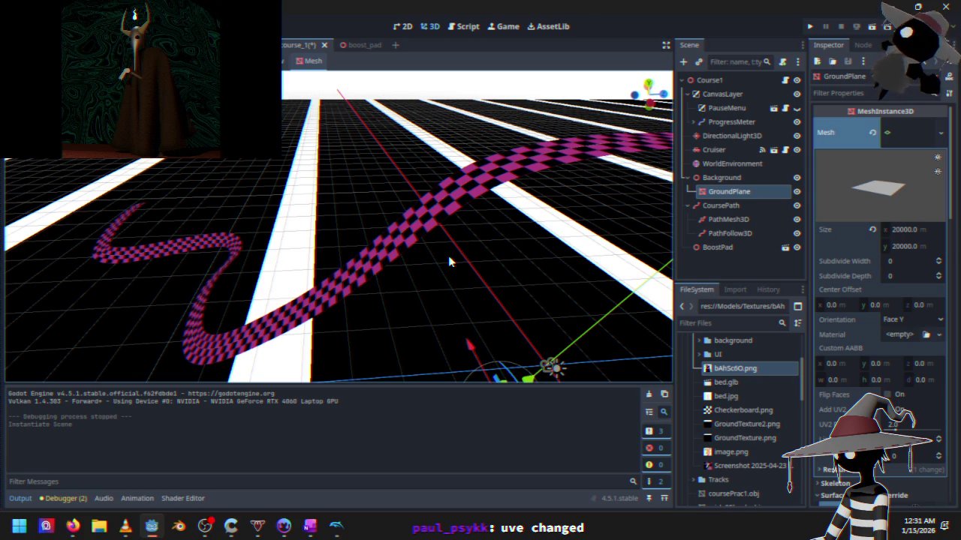
key(f)
- Undo an accidental ground-plane lift and select the new BoostPad
drag(443, 310, 439, 255)
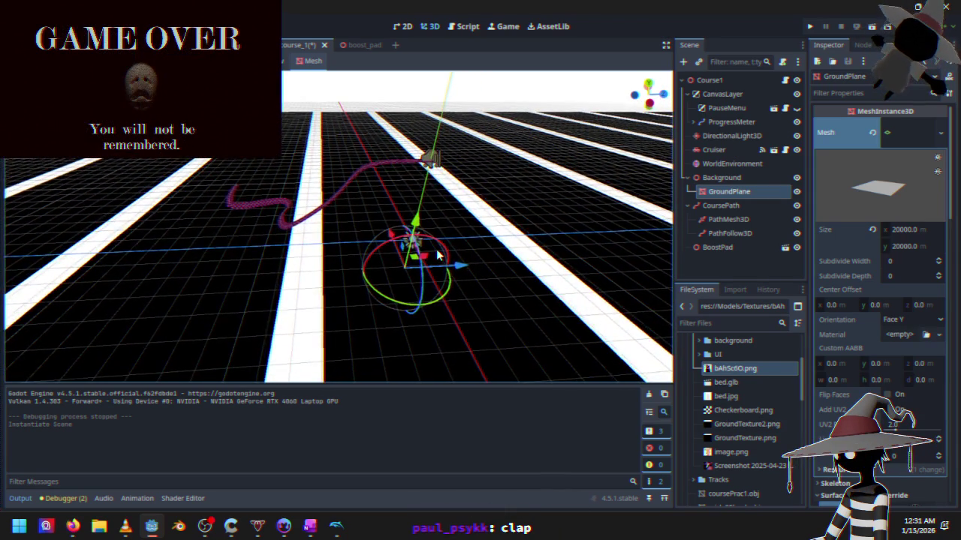
scroll(439, 255, up, 1)
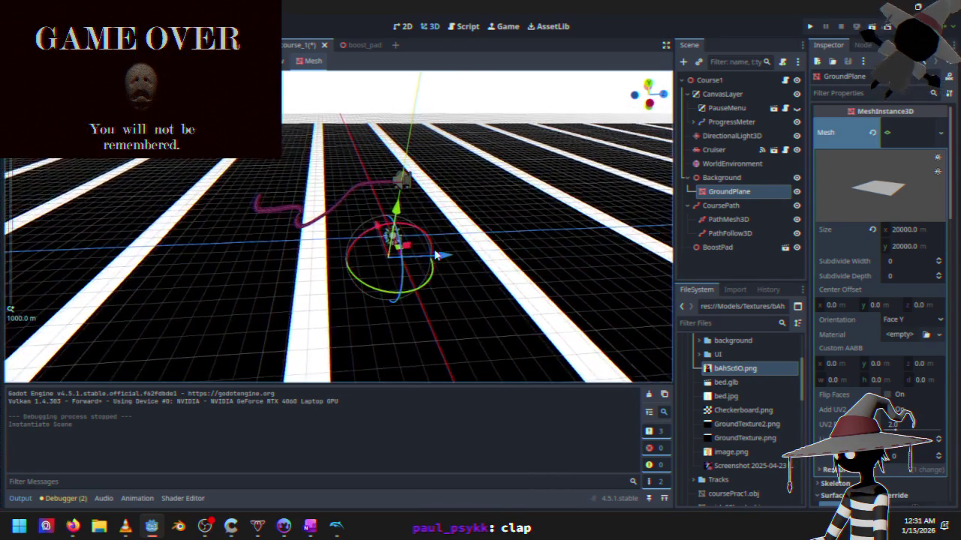
scroll(425, 258, up, 1)
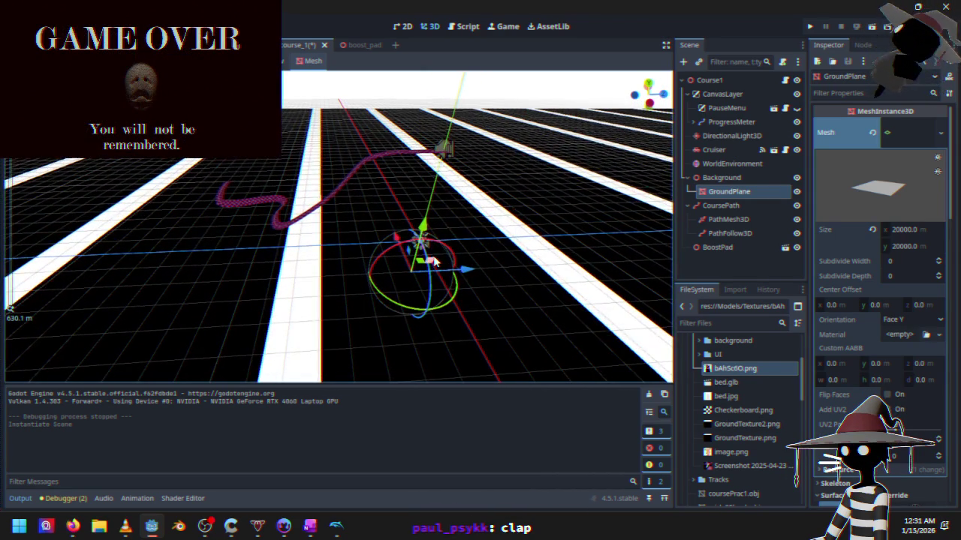
scroll(443, 255, up, 5)
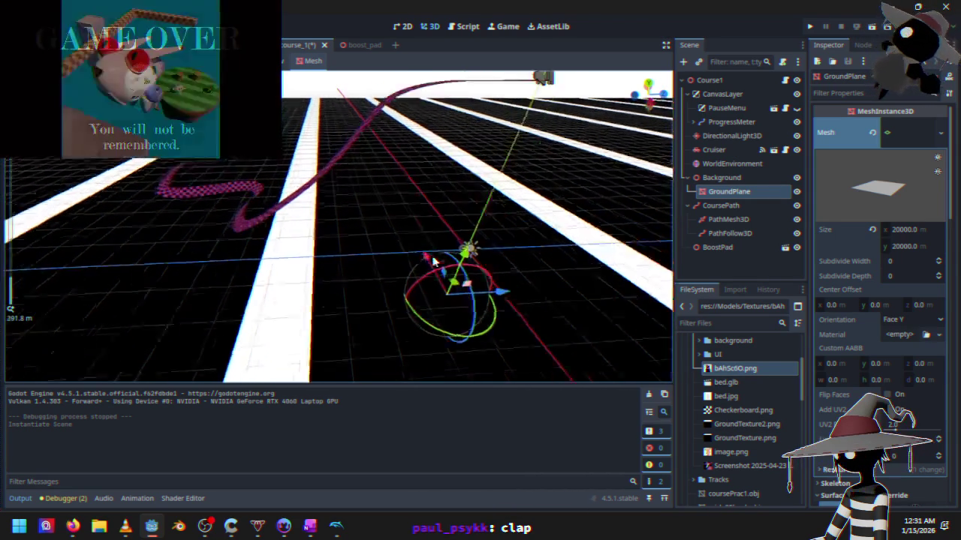
drag(457, 231, 454, 133)
key(ctrl+z)
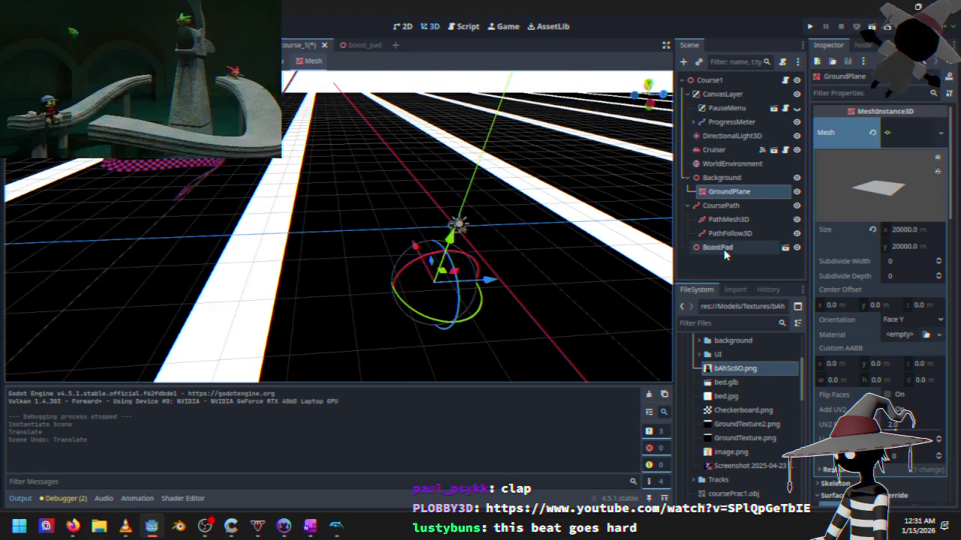
click(721, 247)
drag(289, 217, 180, 240)
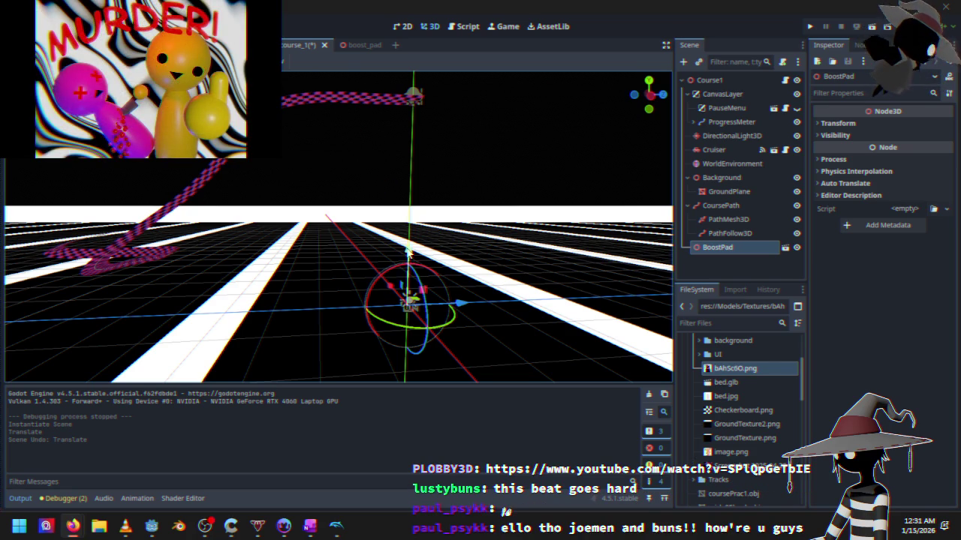
- Lift the Course1 BoostPad about 23 units and move it sideways onto the track
drag(410, 252, 415, 169)
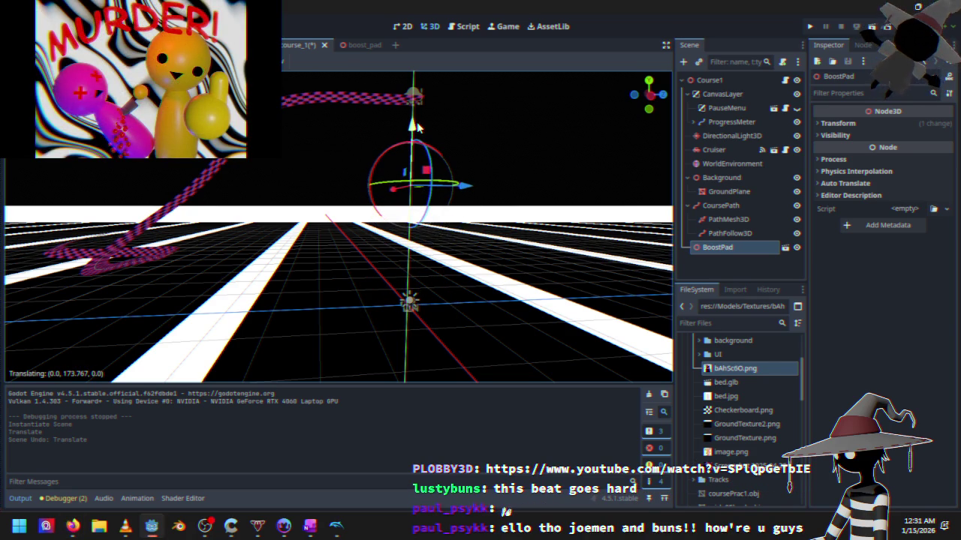
drag(418, 128, 311, 168)
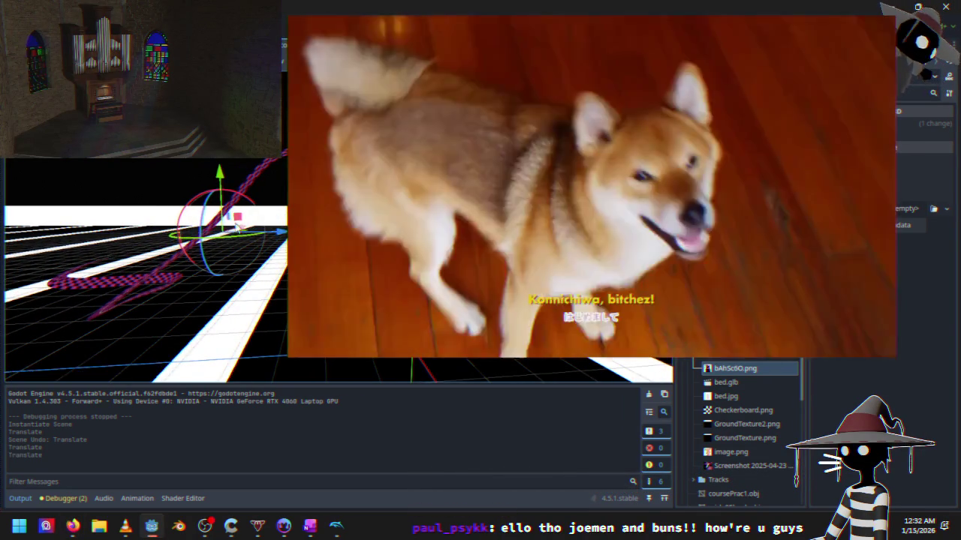
drag(215, 214, 272, 241)
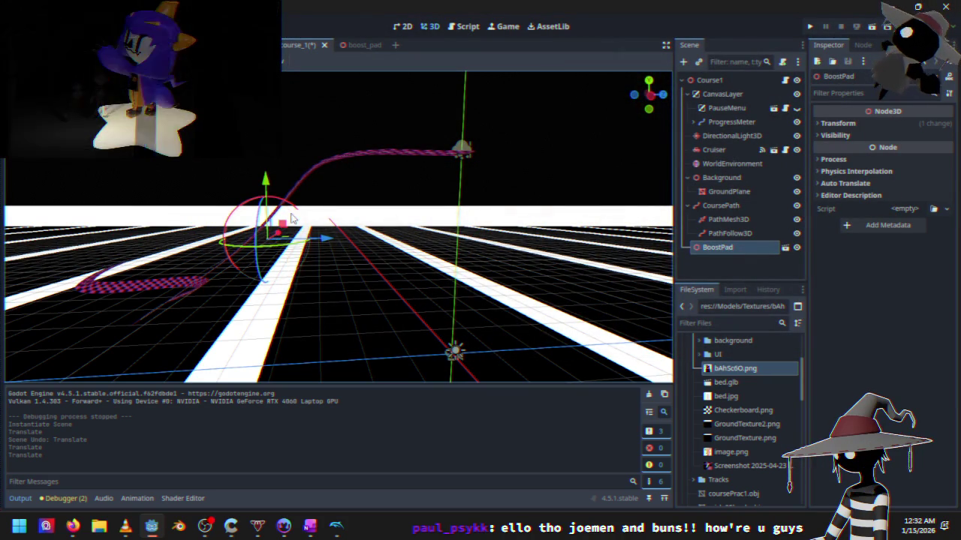
scroll(375, 234, up, 3)
key(g)
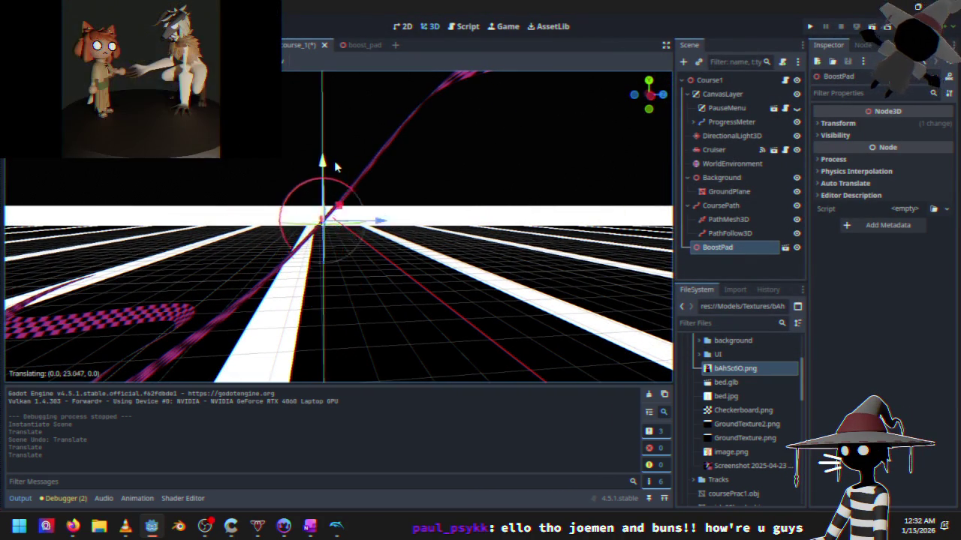
click(433, 276)
scroll(433, 276, up, 5)
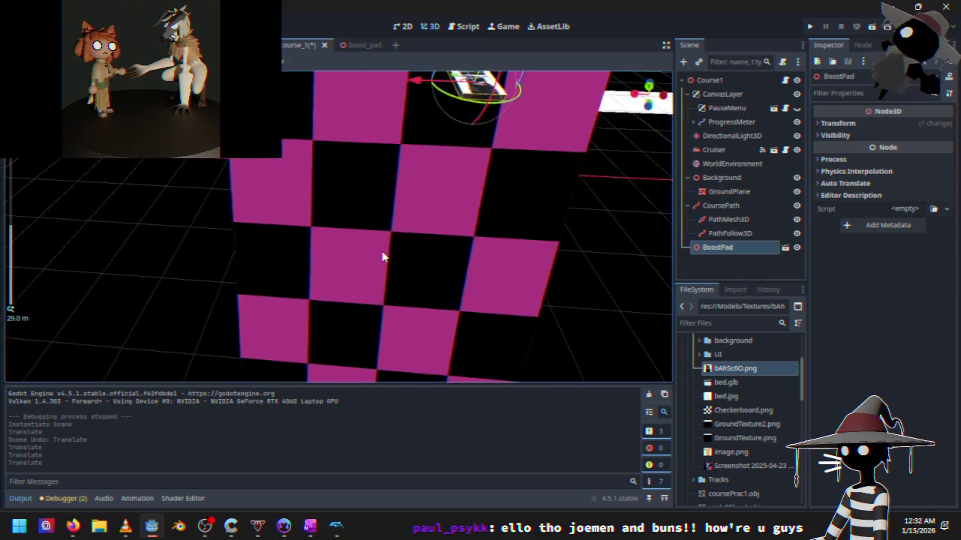
mouse_move(297, 235)
mouse_down()
mouse_move(290, 253)
mouse_move(176, 229)
mouse_move(153, 250)
mouse_move(308, 199)
mouse_move(300, 223)
mouse_up()
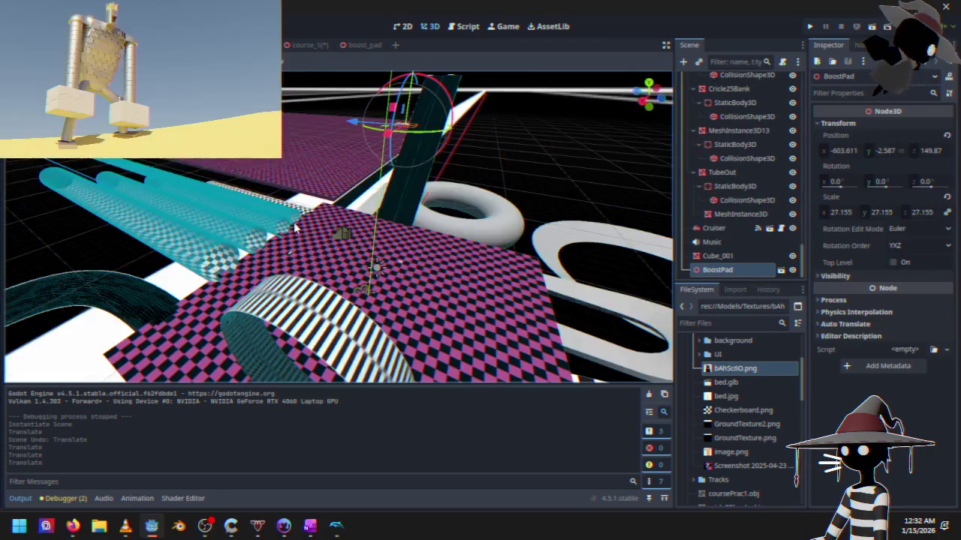
- Raise the BoostPad to y 0.831 onto the track and run the game to its main menu
mouse_move(451, 134)
mouse_down()
mouse_move(313, 142)
mouse_move(360, 210)
mouse_move(256, 198)
mouse_move(204, 210)
mouse_move(322, 247)
mouse_move(293, 255)
mouse_move(267, 218)
mouse_move(386, 322)
mouse_move(395, 197)
mouse_move(361, 232)
mouse_move(371, 261)
mouse_up()
scroll(372, 261, up, 15)
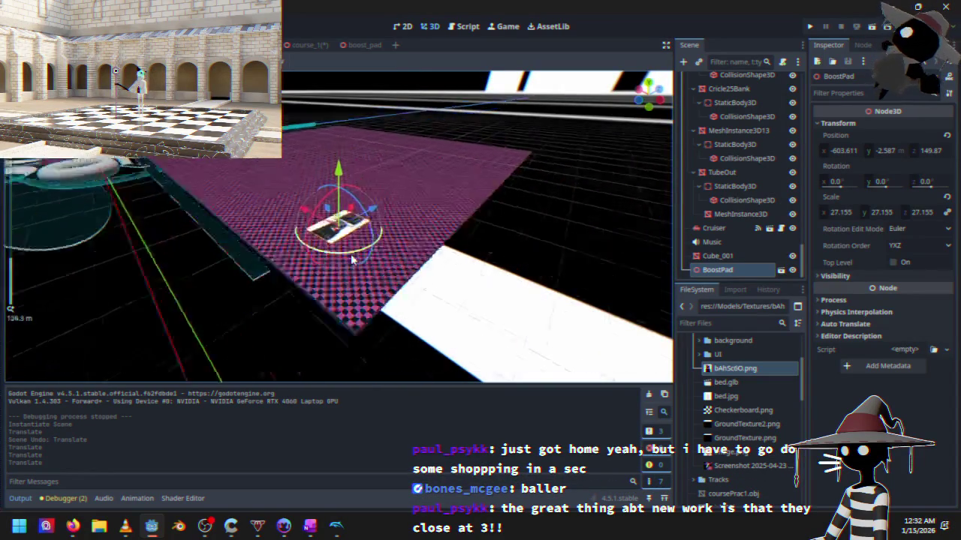
scroll(325, 277, down, 5)
drag(325, 277, 360, 237)
mouse_move(338, 167)
mouse_down()
mouse_move(339, 149)
mouse_move(353, 225)
mouse_up()
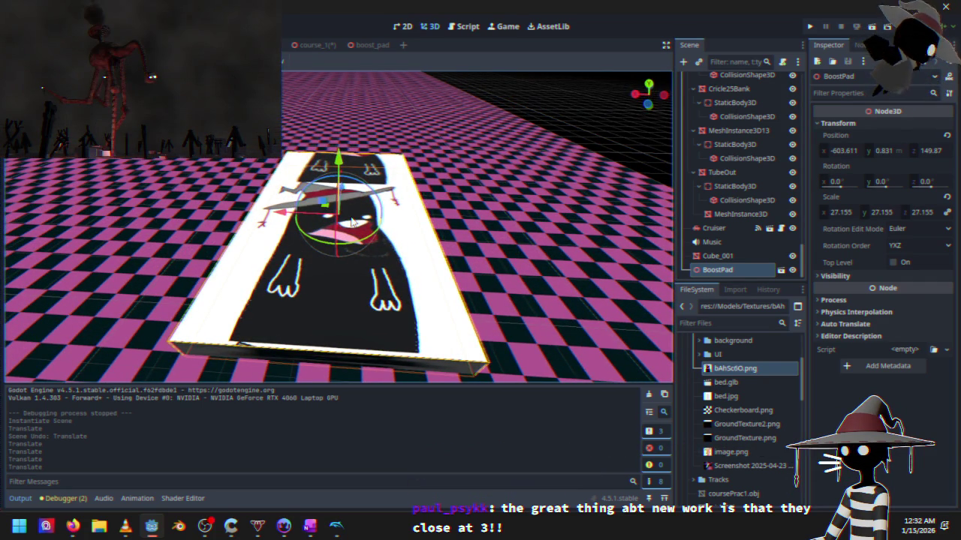
click(809, 28)
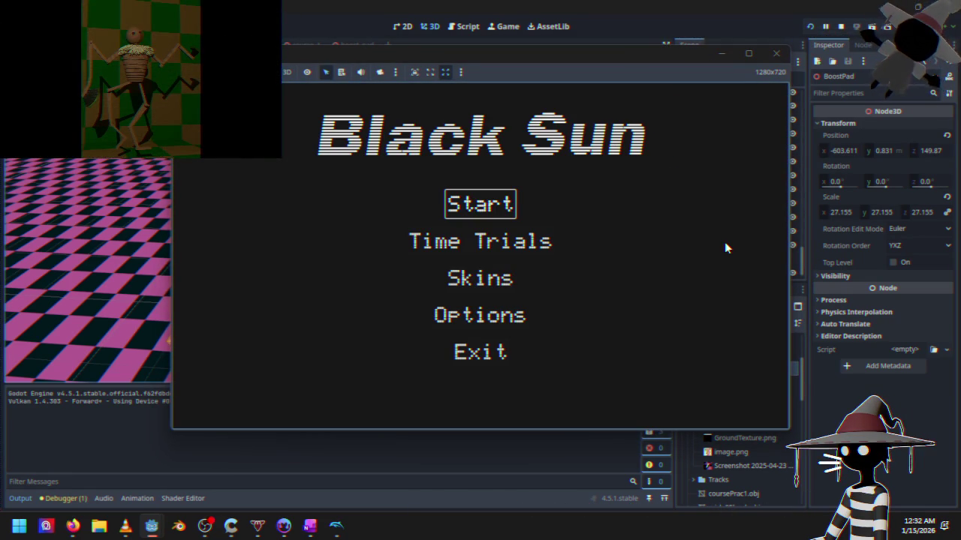
- Start a Time Trials race on Course 1 - The Road to Sheol, then stop the game
key(Down)
key(Up)
key(Down)
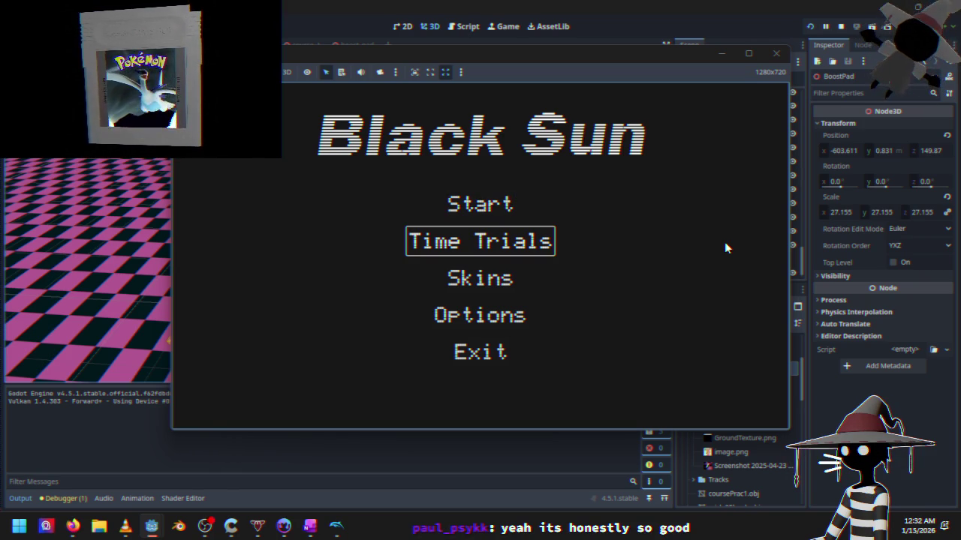
key(Up)
key(Down)
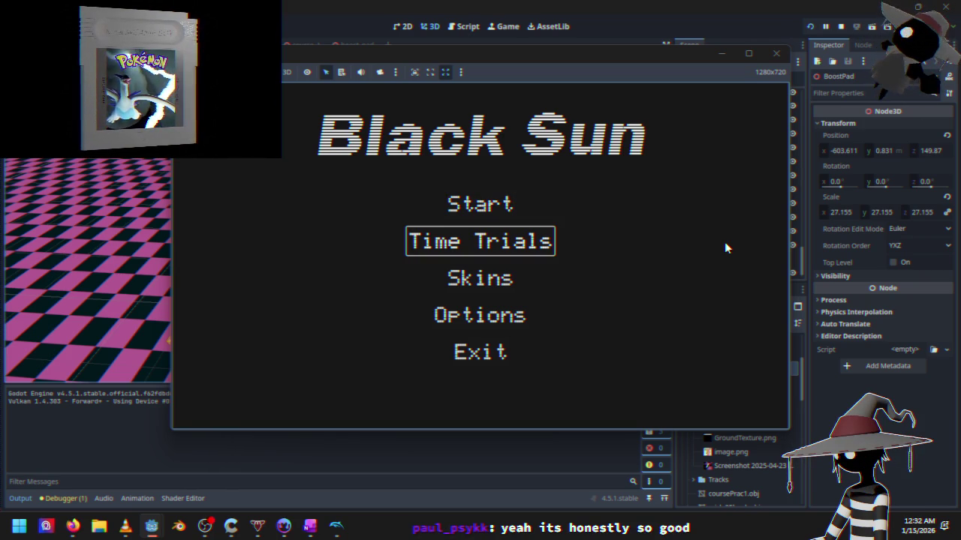
key(Down)
key(Up)
key(Up)
key(Down)
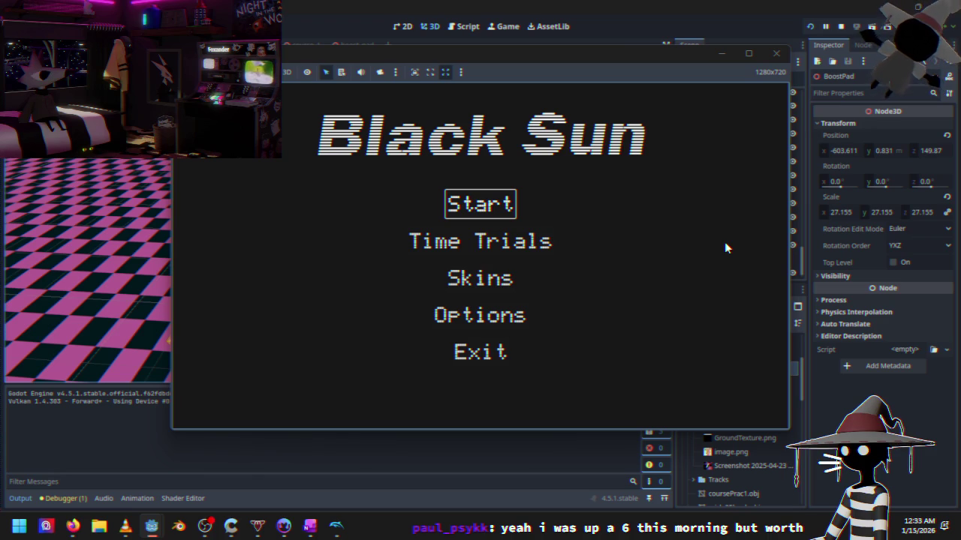
key(Up)
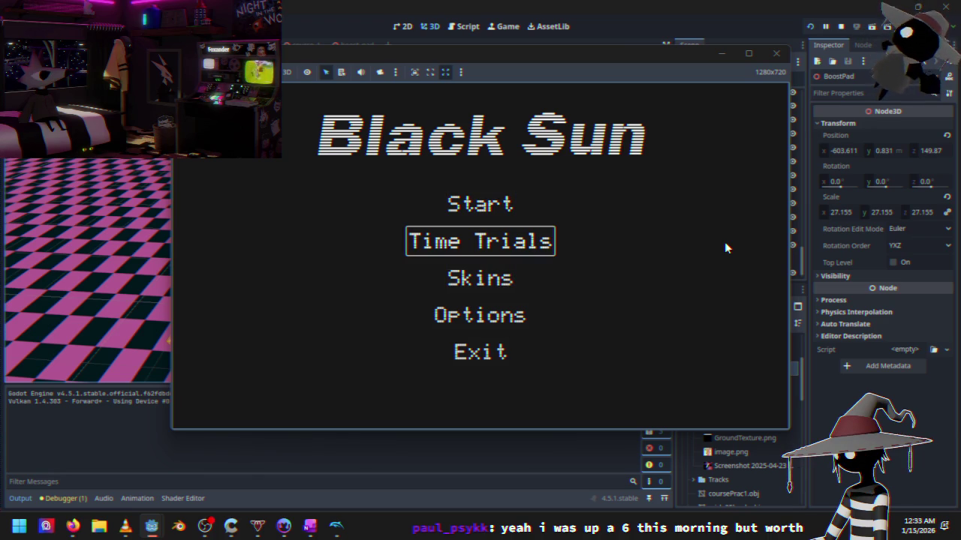
key(Down)
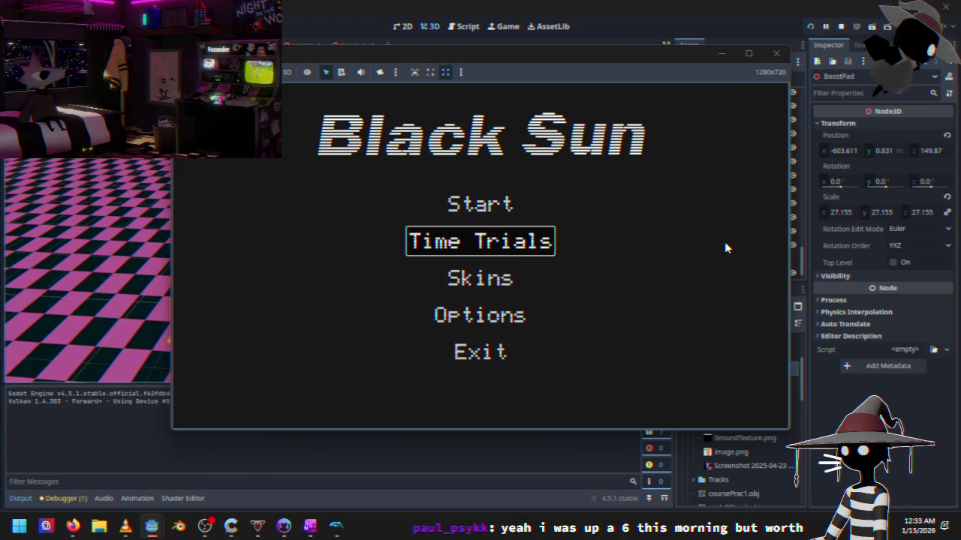
key(Return)
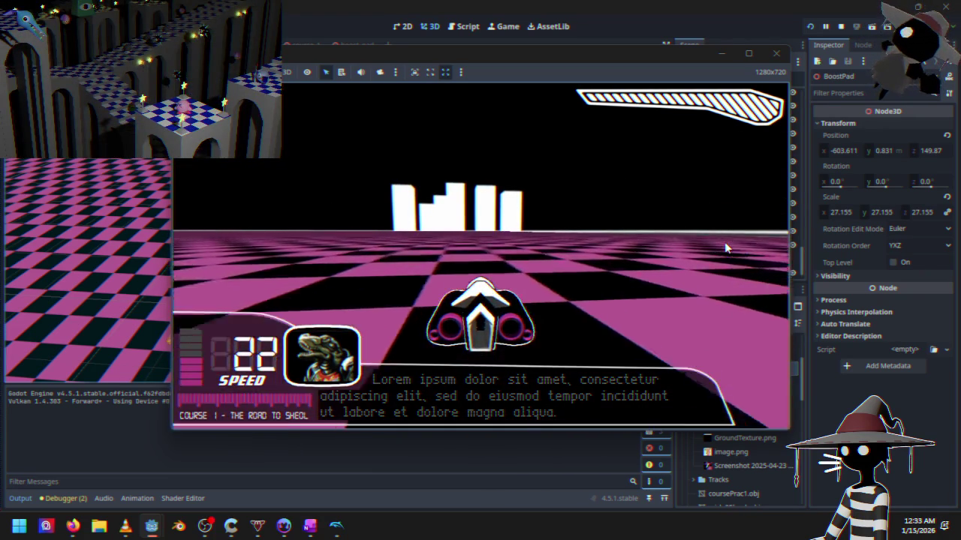
click(841, 26)
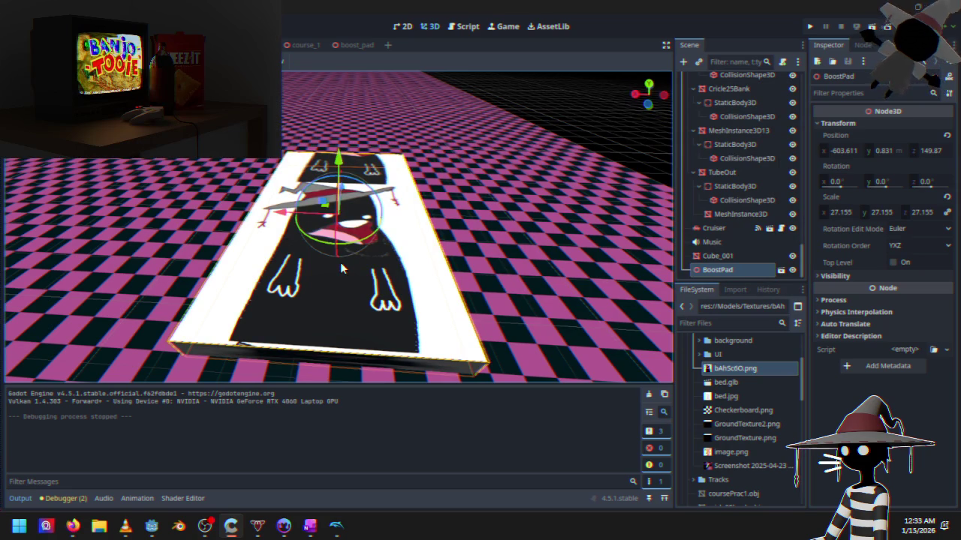
- In course_1, give the BoostPad an initial rotation and bring the checkered track into view
mouse_move(236, 225)
mouse_down()
mouse_move(379, 160)
mouse_move(340, 166)
mouse_move(315, 255)
mouse_up()
scroll(379, 155, up, 3)
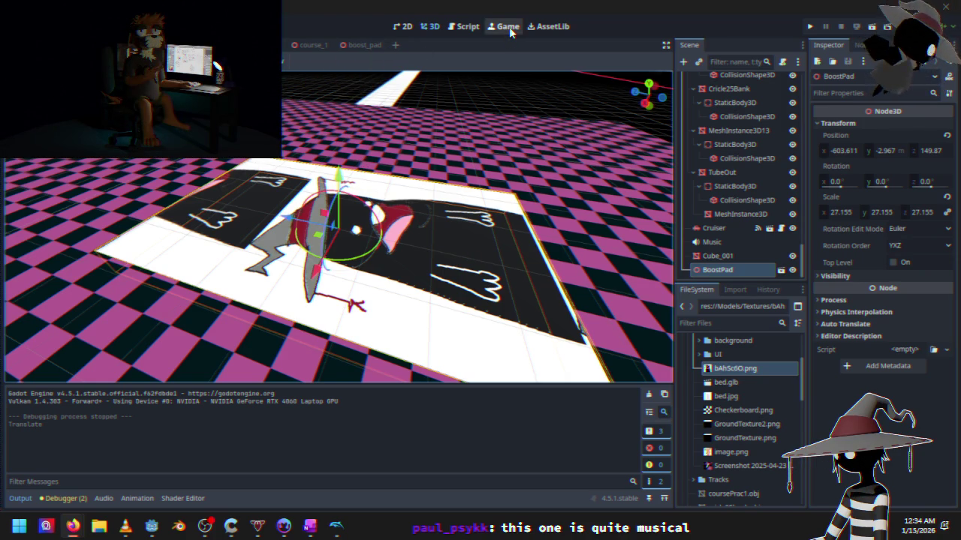
click(309, 46)
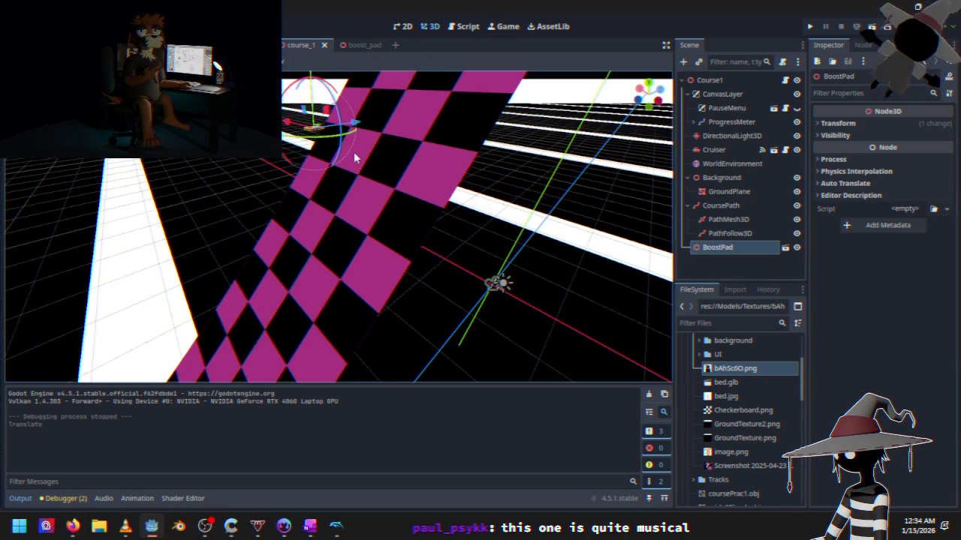
scroll(357, 177, down, 3)
scroll(359, 177, up, 3)
drag(321, 179, 259, 171)
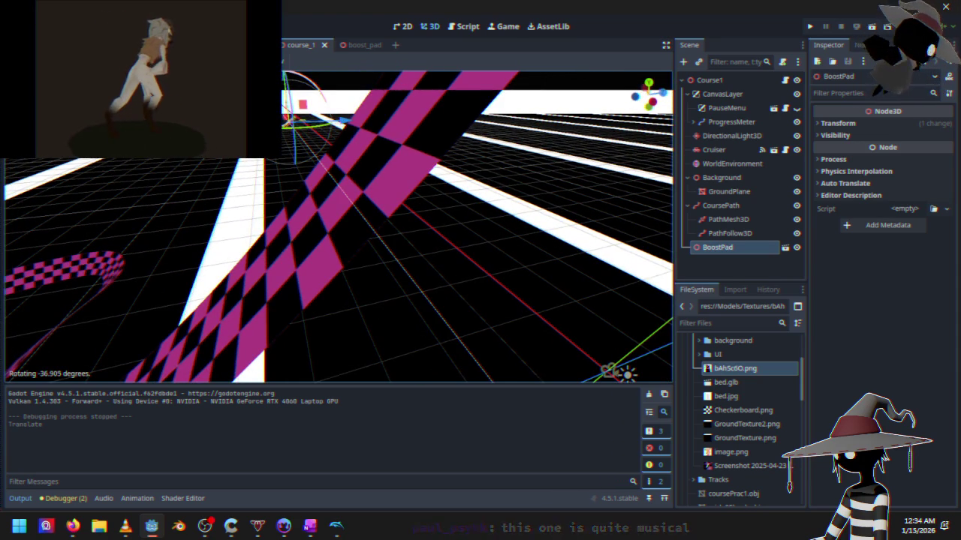
click(296, 237)
scroll(296, 237, down, 10)
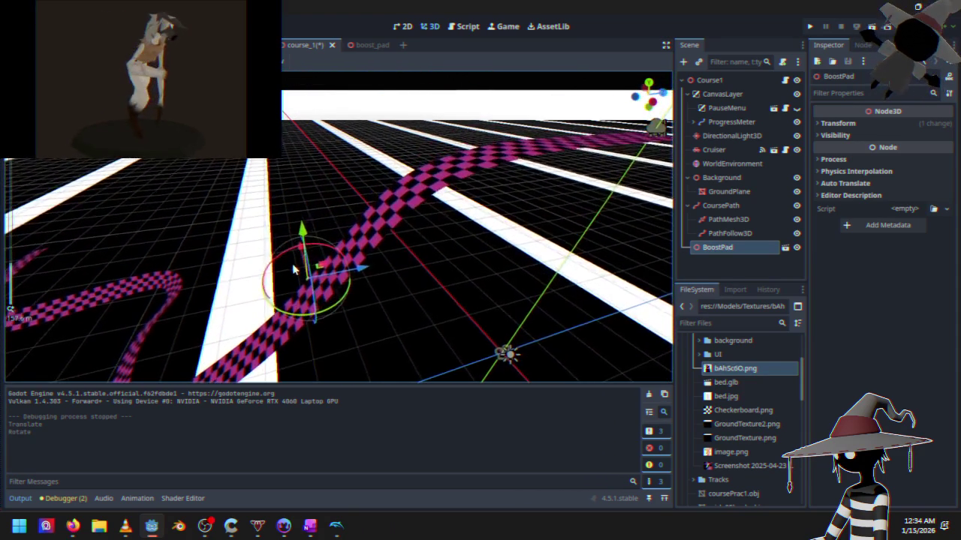
scroll(296, 238, up, 5)
drag(296, 237, 465, 262)
- Scale the BoostPad up to 9.345 on all axes
click(747, 246)
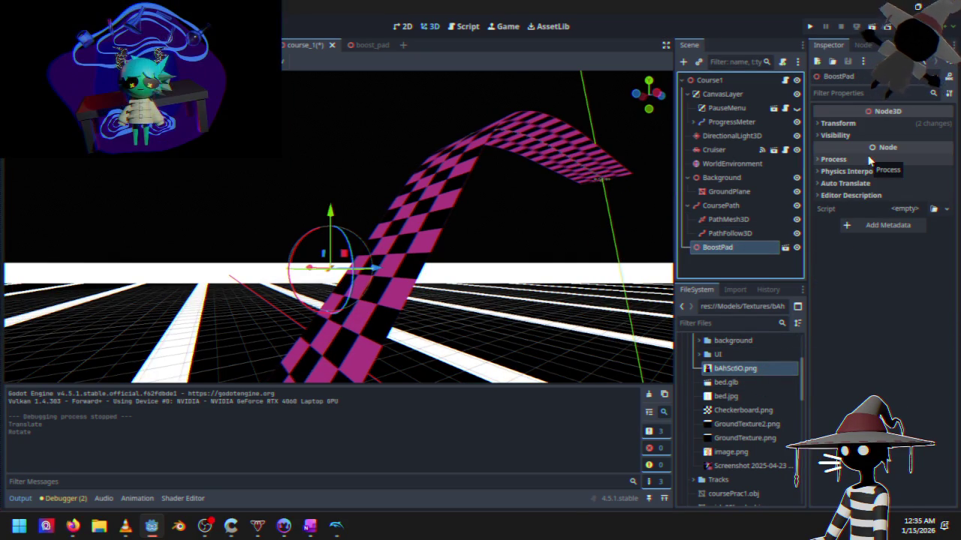
click(859, 123)
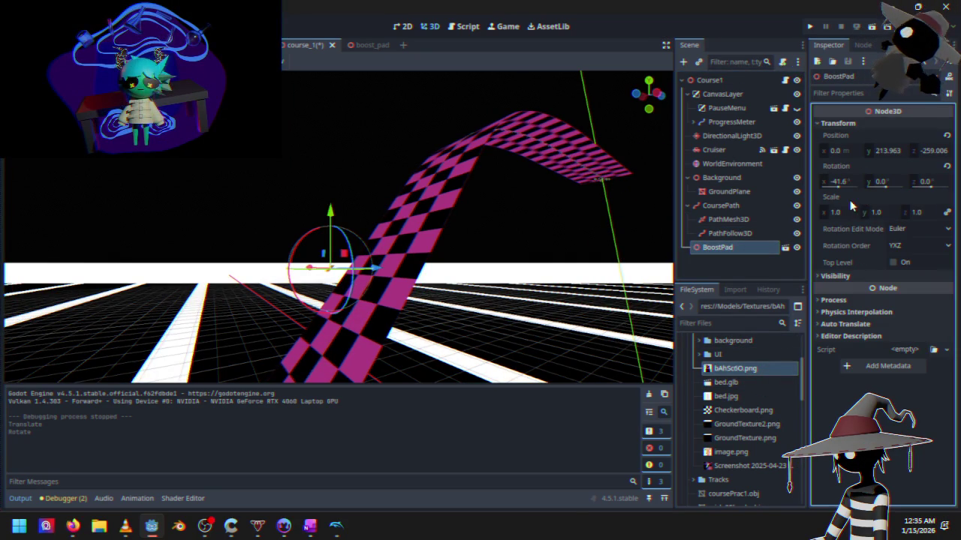
drag(840, 210, 900, 210)
- Lower the BoostPad to Y 196.354 and tilt it to -48.2° onto the sloped track
mouse_move(482, 270)
mouse_down()
mouse_move(410, 242)
mouse_move(353, 195)
mouse_up()
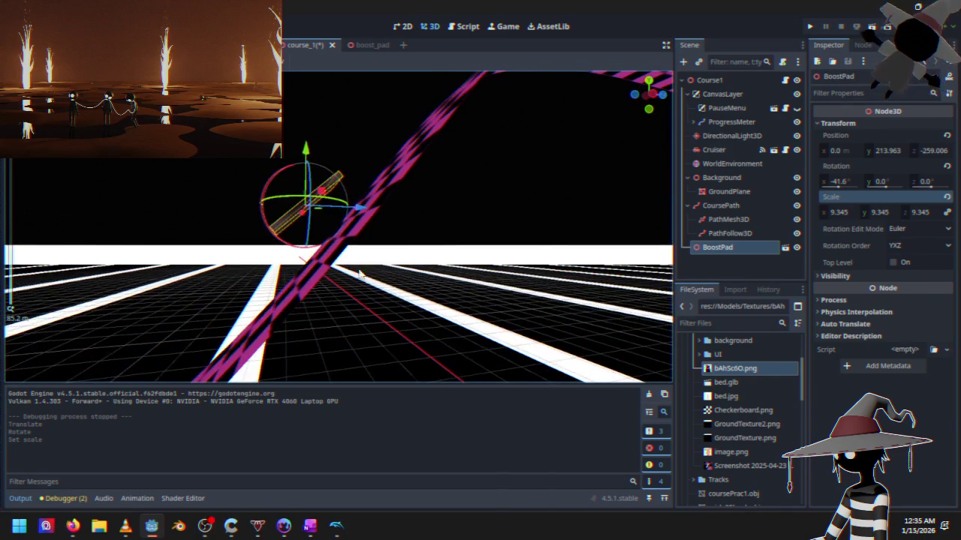
drag(306, 150, 311, 217)
scroll(311, 217, up, 5)
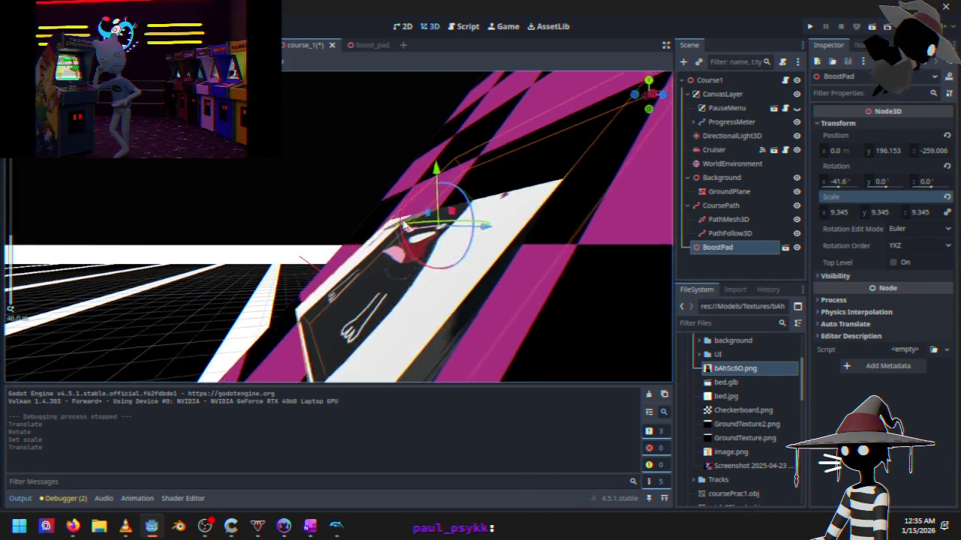
scroll(368, 250, down, 5)
drag(344, 219, 339, 210)
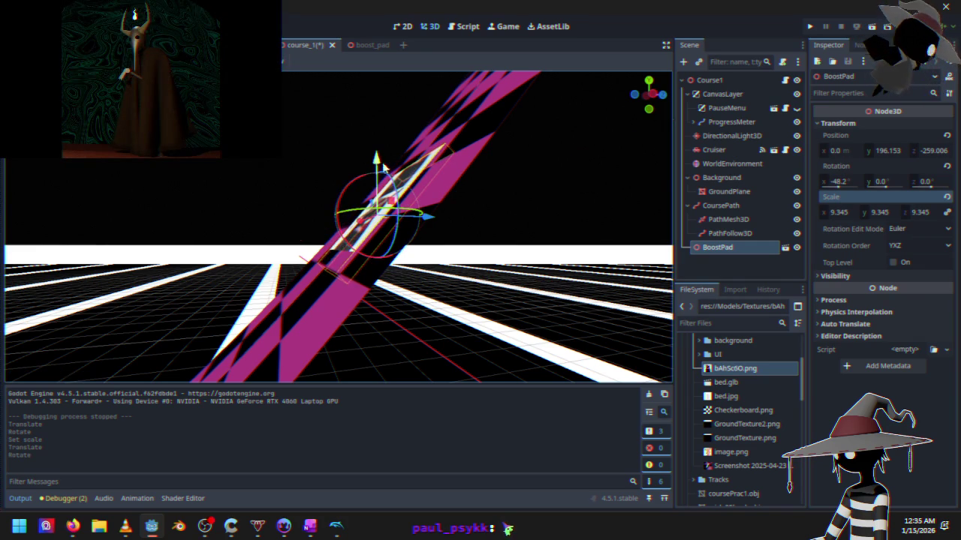
drag(377, 160, 377, 156)
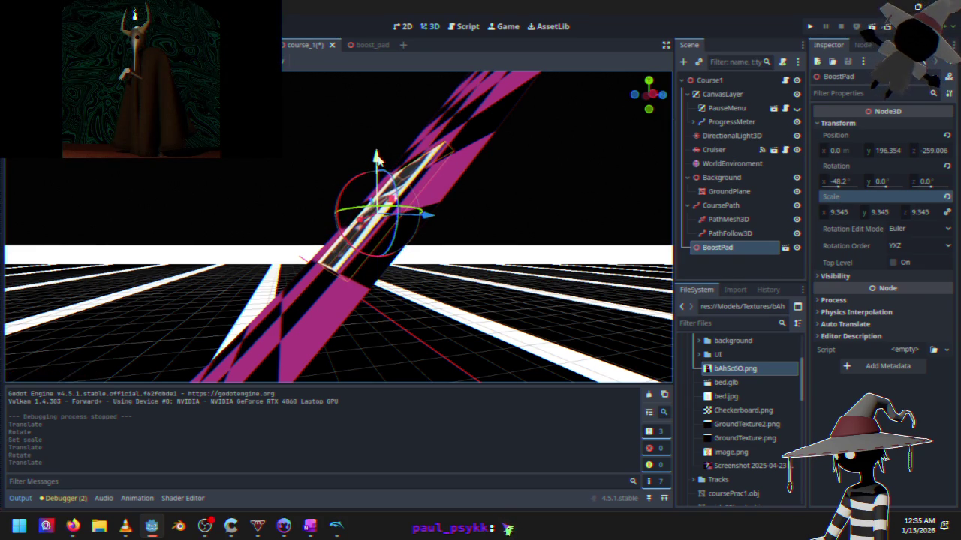
scroll(368, 189, up, 1)
mouse_move(368, 189)
mouse_down()
mouse_move(357, 246)
mouse_move(470, 253)
mouse_move(598, 222)
mouse_up()
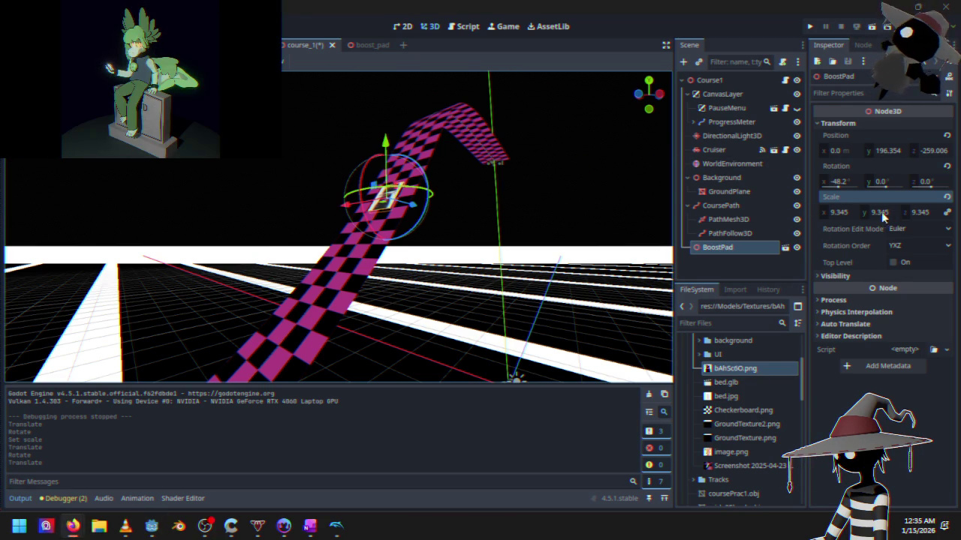
- Unlink the BoostPad's scale axes and stretch only its Z scale, keeping X and Y at 9.345
click(948, 213)
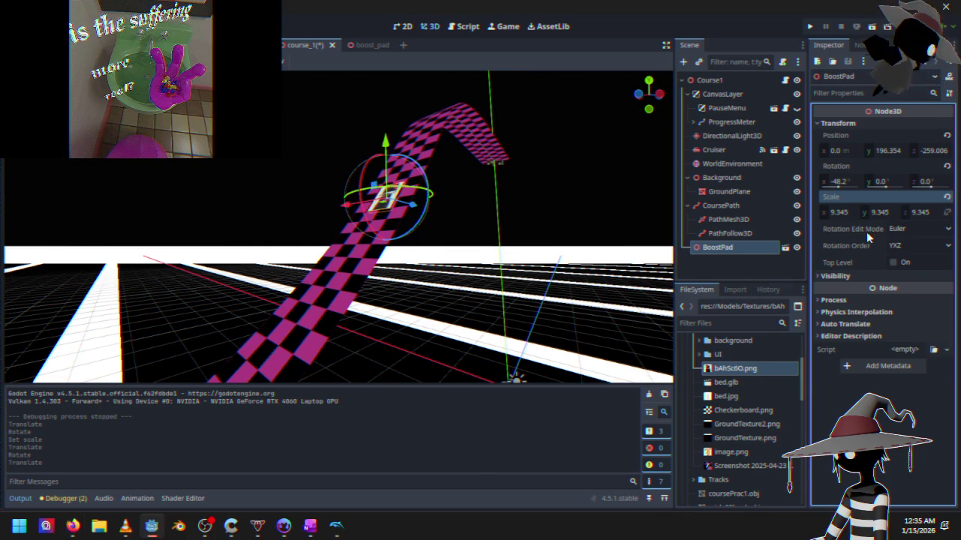
click(845, 213)
text(9.69)
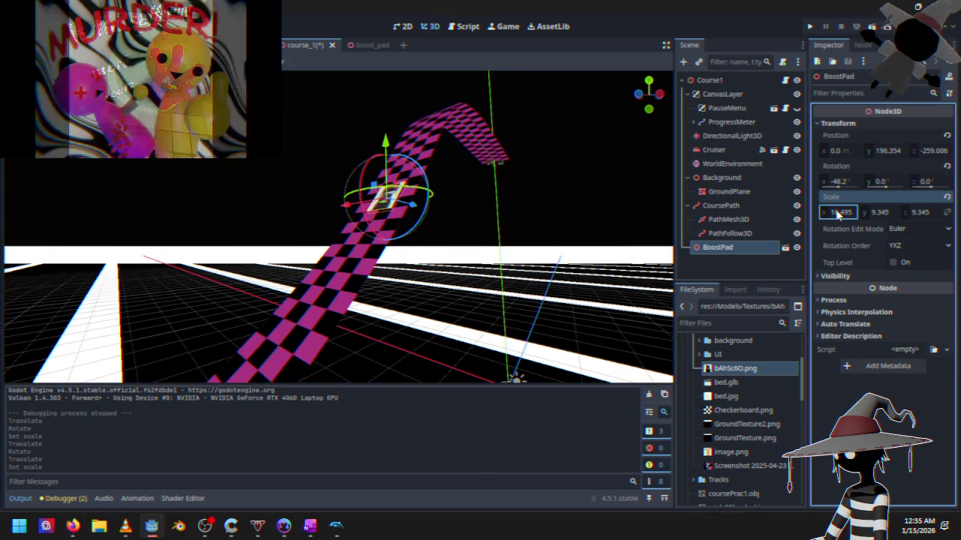
key(ctrl+z)
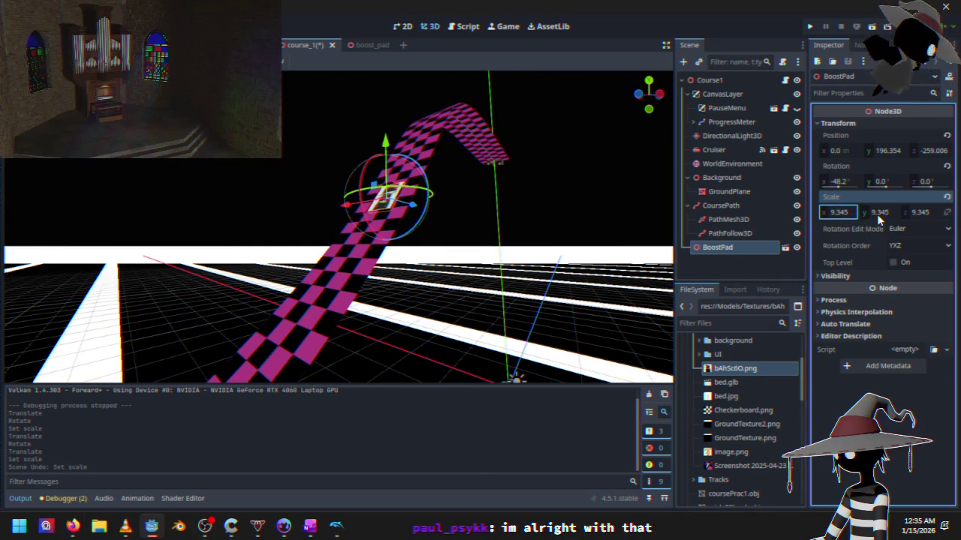
click(877, 214)
text(13.39)
key(ctrl+z)
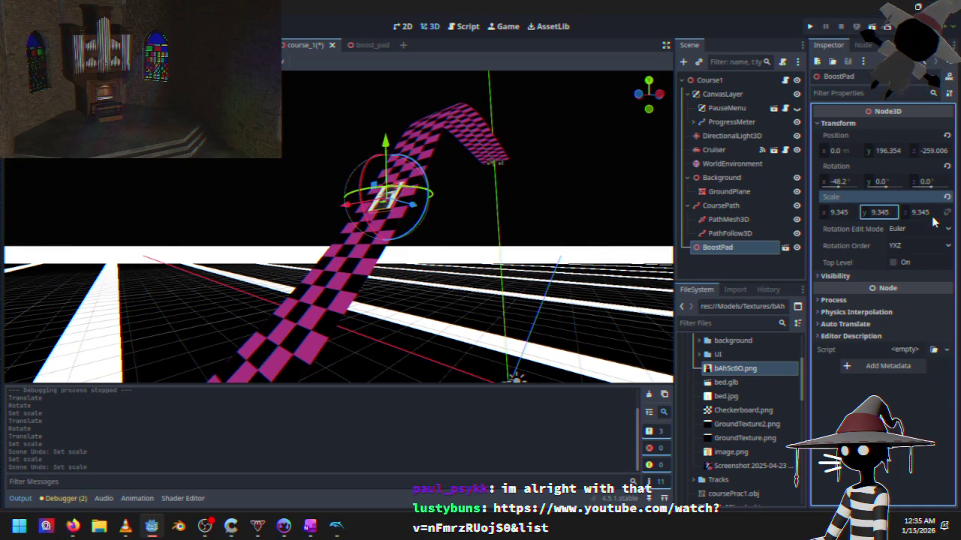
click(922, 213)
text(22.22)
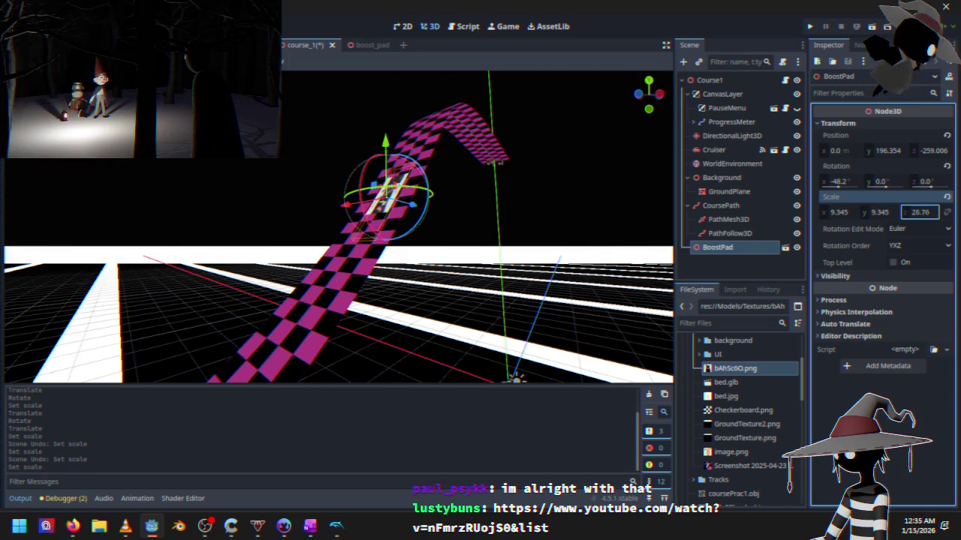
- Reposition the stretched BoostPad on the track, then save course_1 and run the game
scroll(480, 263, down, 3)
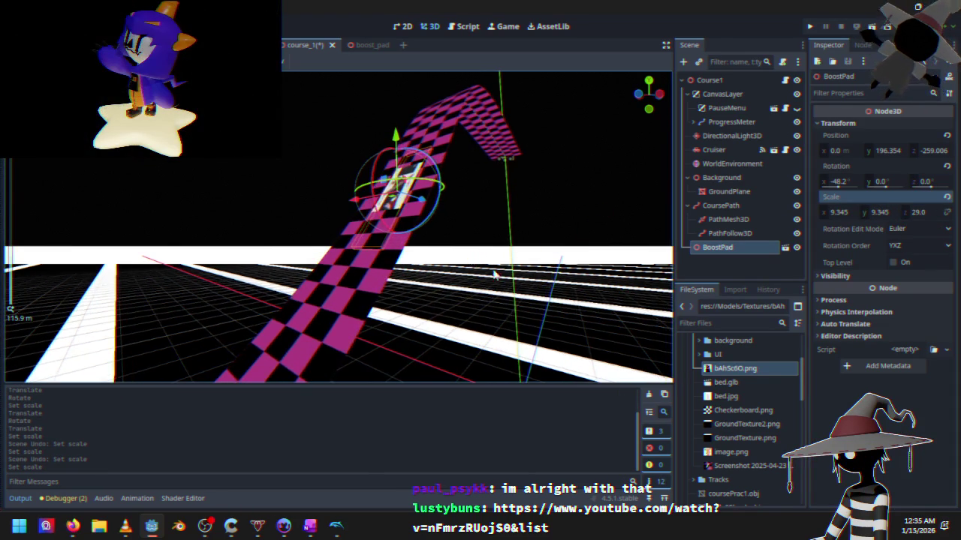
mouse_move(510, 251)
mouse_down()
mouse_move(461, 268)
mouse_move(422, 265)
mouse_up()
mouse_move(398, 171)
mouse_down()
mouse_move(418, 168)
mouse_move(301, 232)
mouse_move(343, 232)
mouse_move(333, 225)
mouse_move(364, 235)
mouse_move(370, 274)
mouse_move(359, 277)
mouse_move(365, 251)
mouse_move(350, 157)
mouse_move(353, 184)
mouse_move(444, 208)
mouse_move(515, 196)
mouse_up()
scroll(343, 181, down, 2)
click(515, 196)
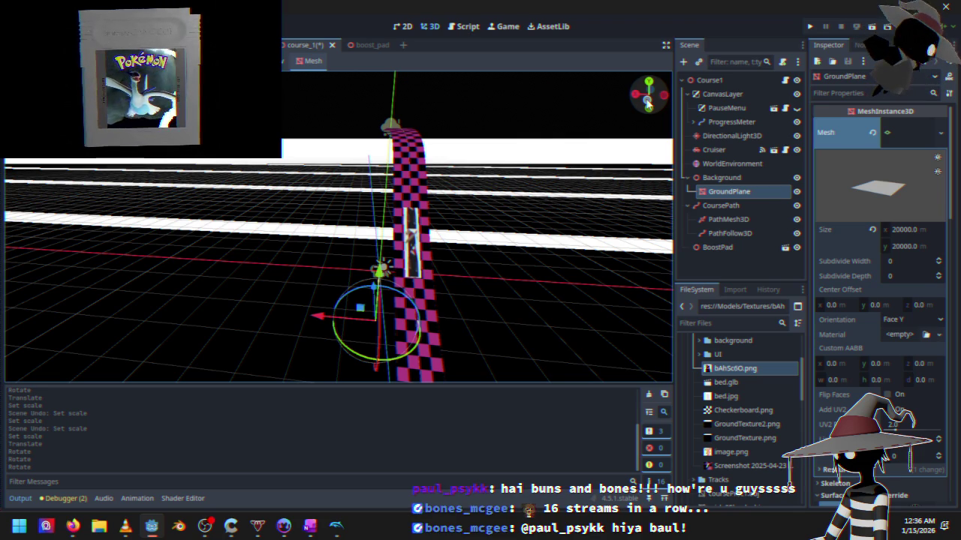
click(811, 26)
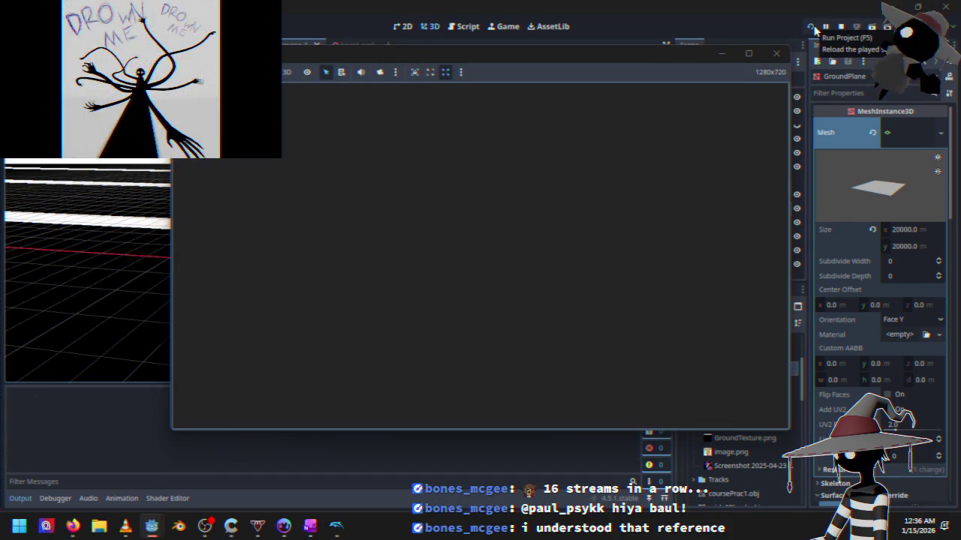
- Start a race from the Black Sun menu, drive briefly, stop the game and open boost_pad
key(Down)
key(Up)
key(Return)
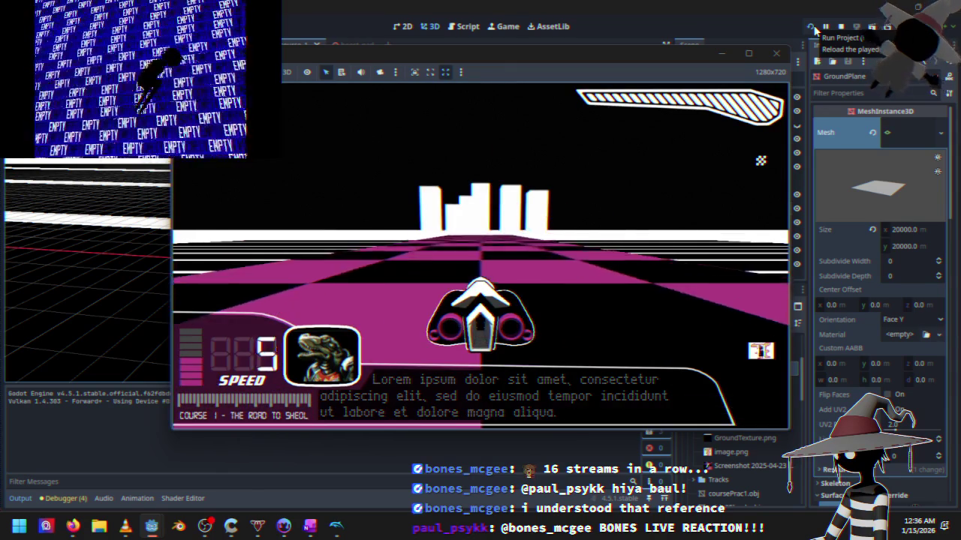
key(Up)
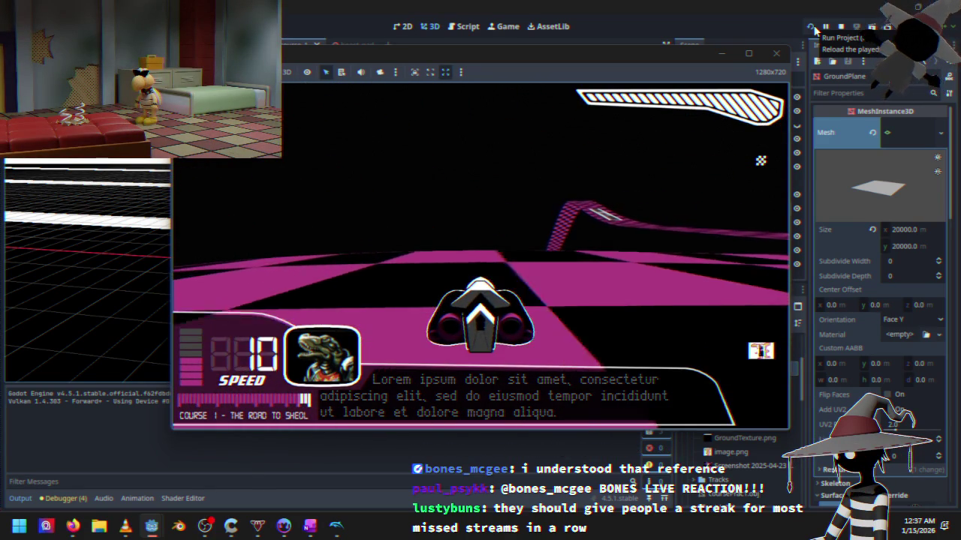
click(776, 53)
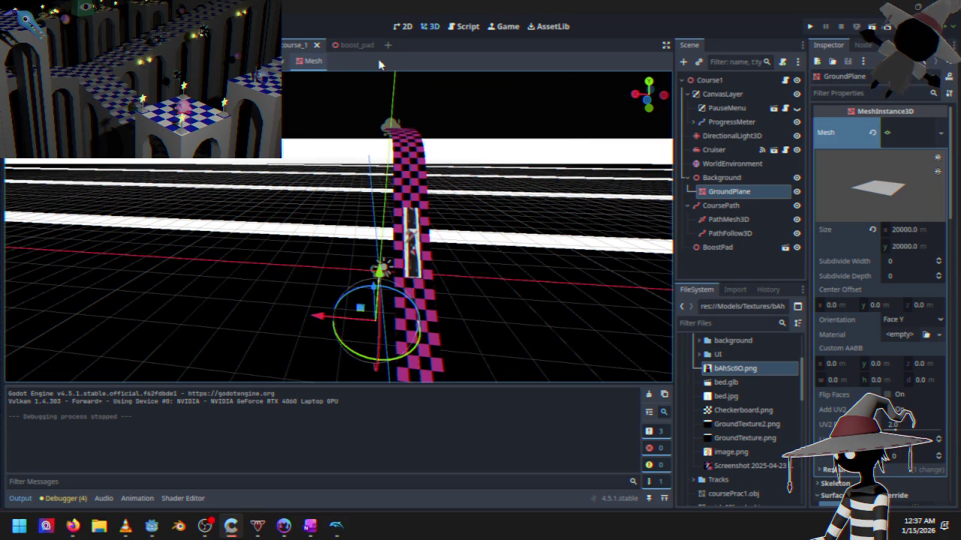
click(356, 49)
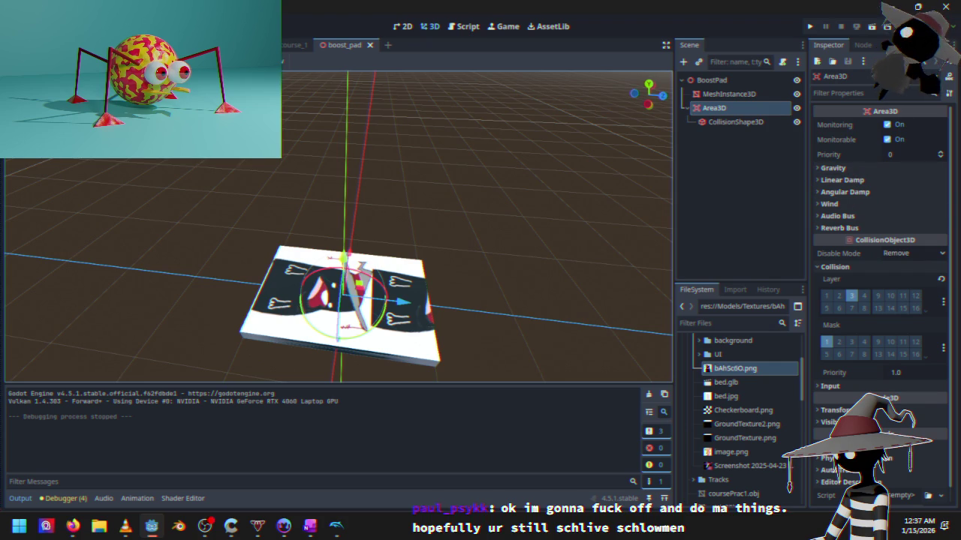
- Enable Hit From Inside on the Cruiser's RayCast3D3, then return to the BoostPad course scene
click(247, 45)
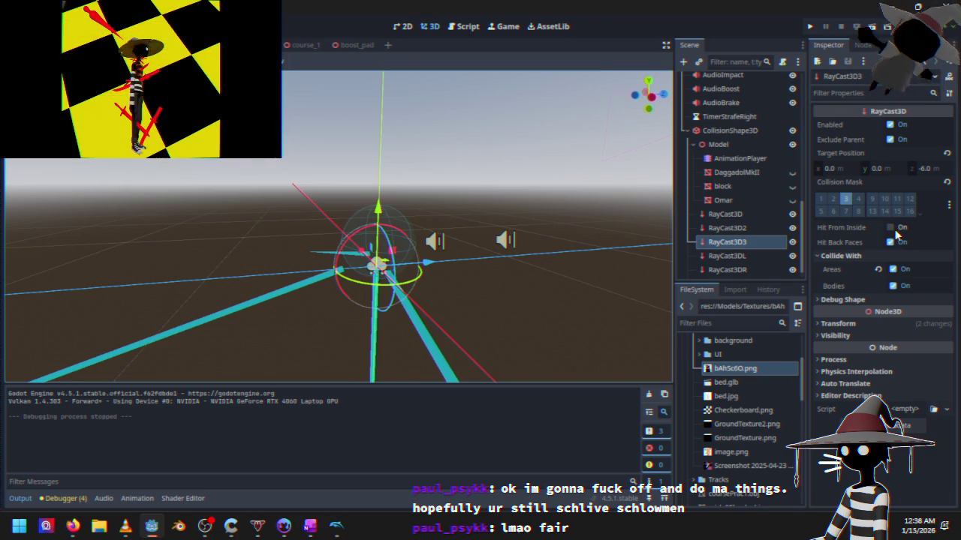
click(893, 229)
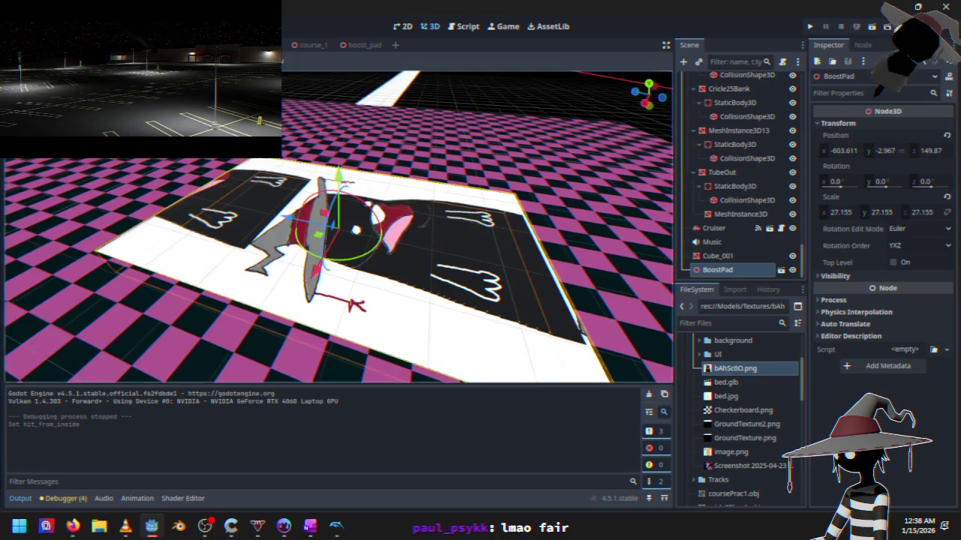
click(258, 266)
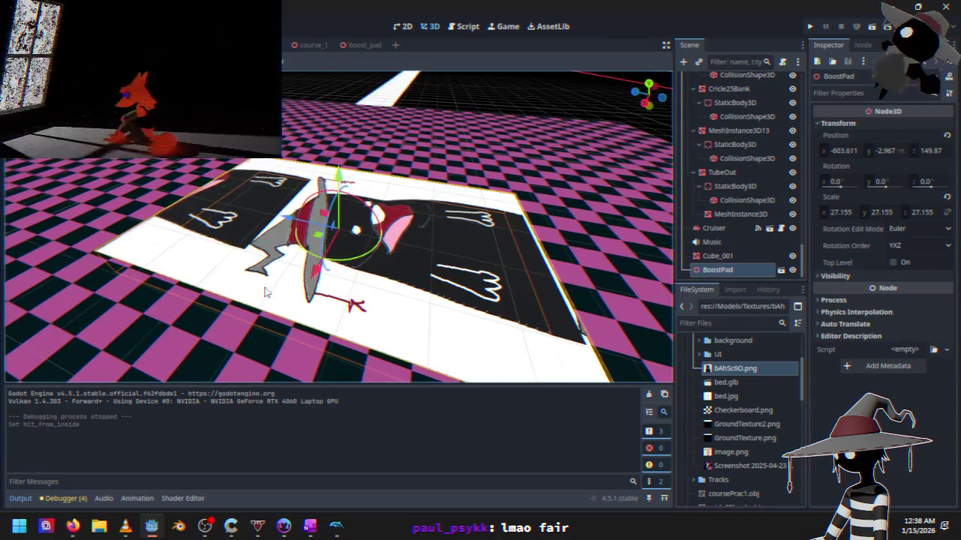
- Raise the BoostPad from Y -2.967 to 0.35 so it sits on the floor
drag(321, 165, 343, 143)
scroll(344, 239, up, 3)
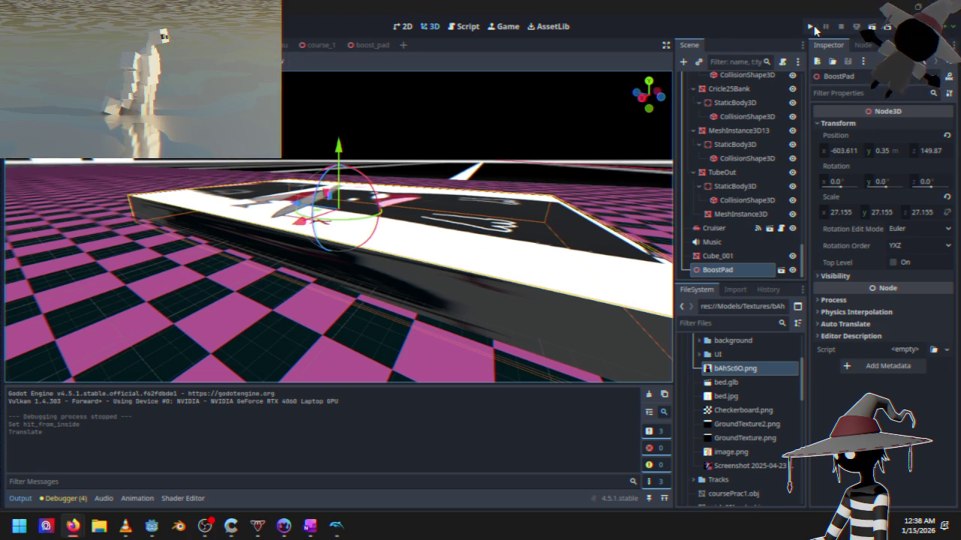
- Save and run the game, race a Time Trial, then stop it and open the Cruiser scene
click(814, 27)
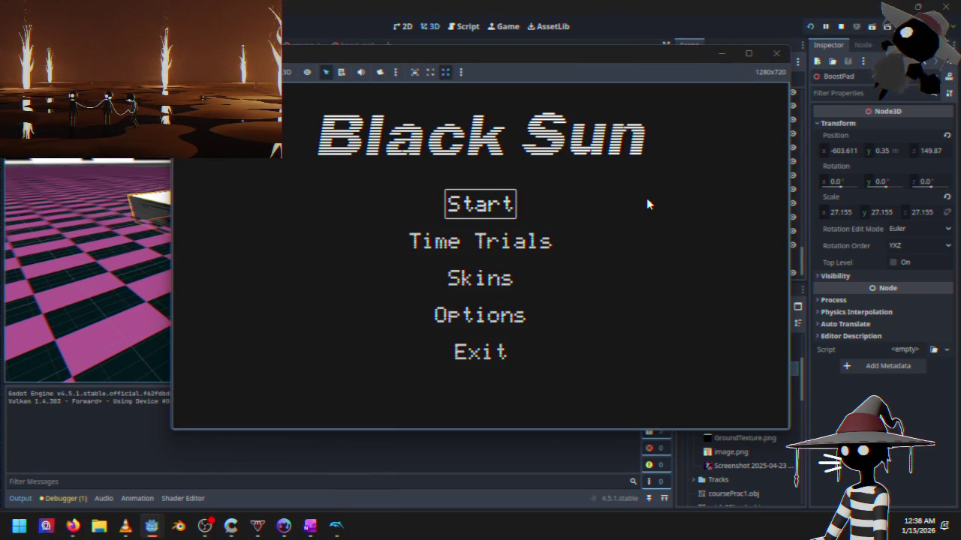
key(Down)
key(Up)
key(Down)
key(Up)
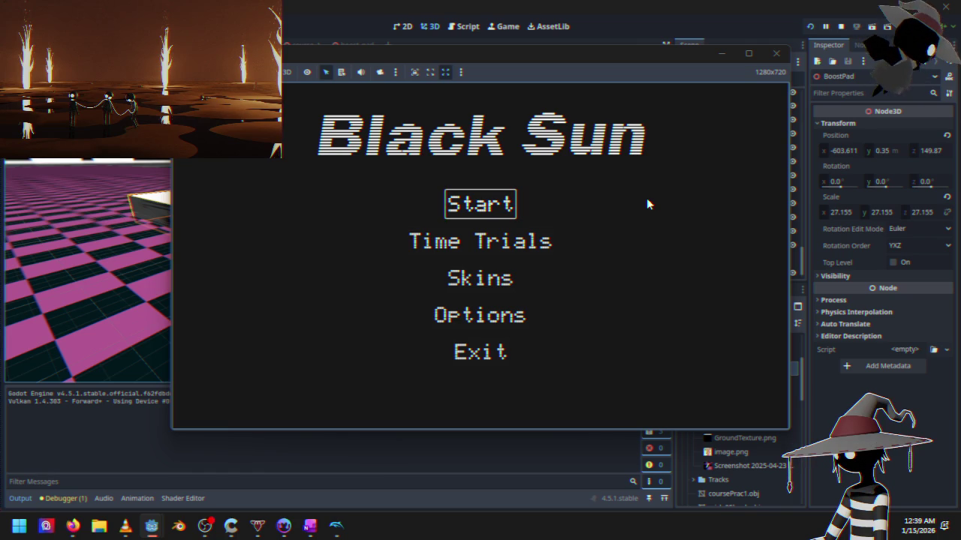
key(Down)
key(Up)
key(Down)
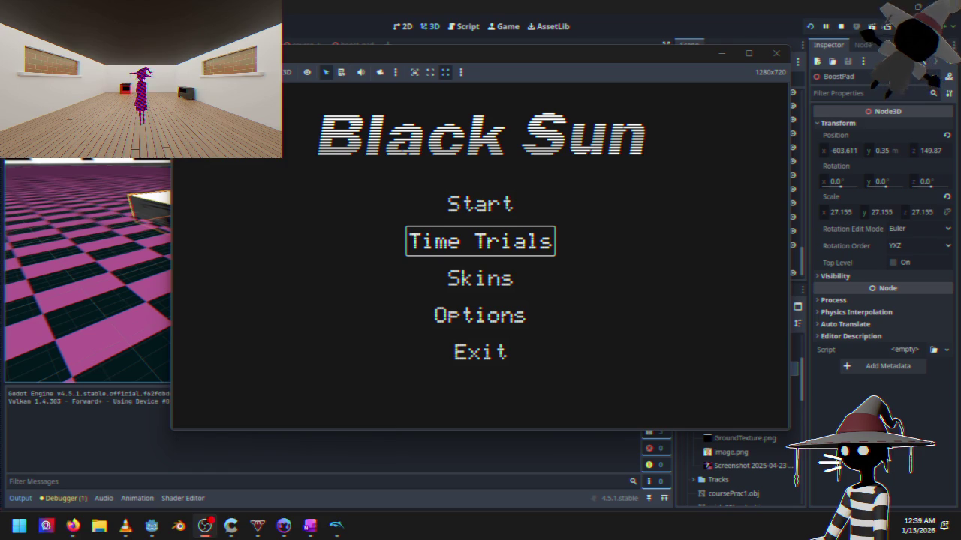
click(234, 147)
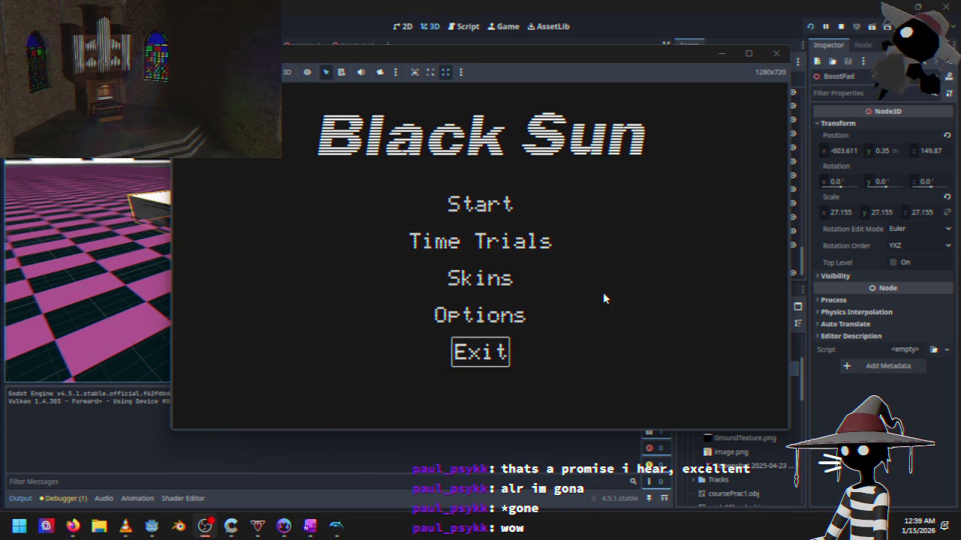
key(Up)
key(Up)
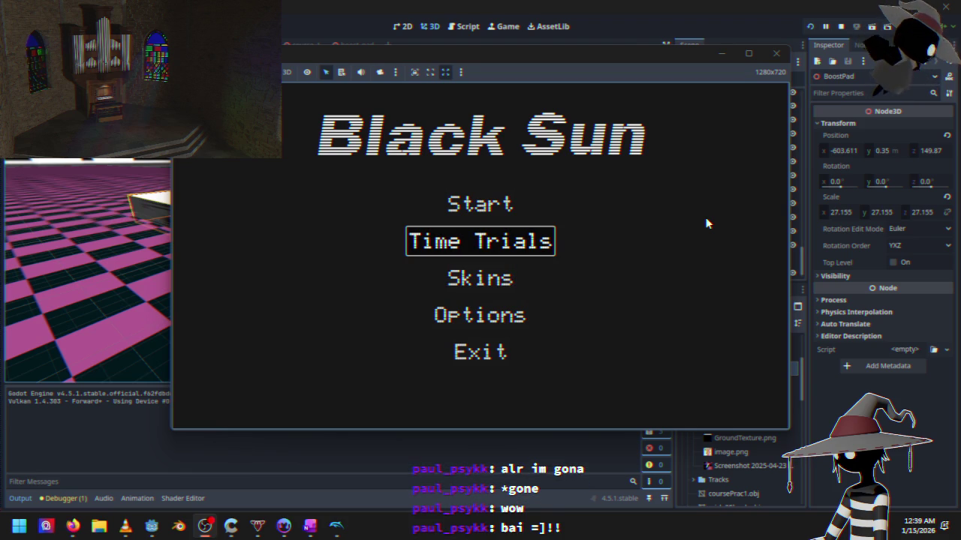
key(Return)
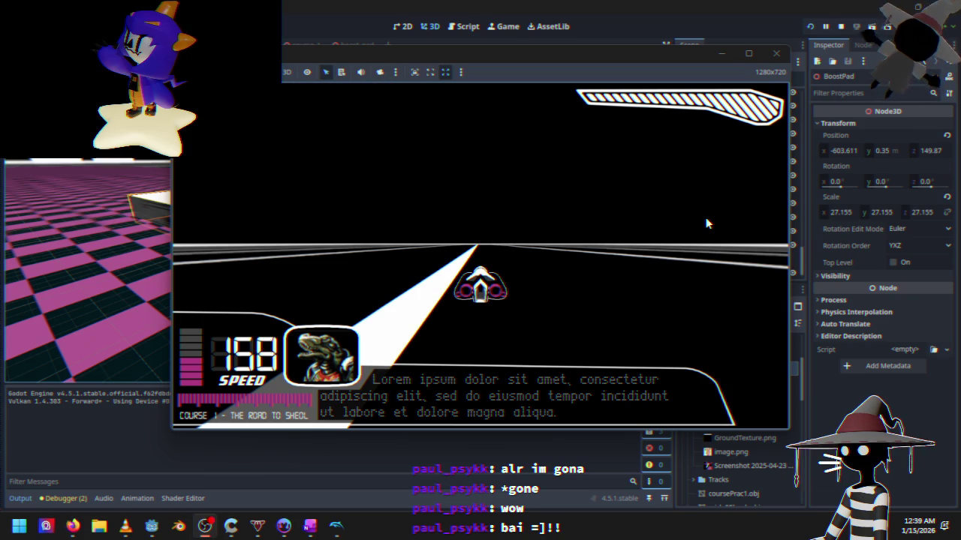
click(843, 26)
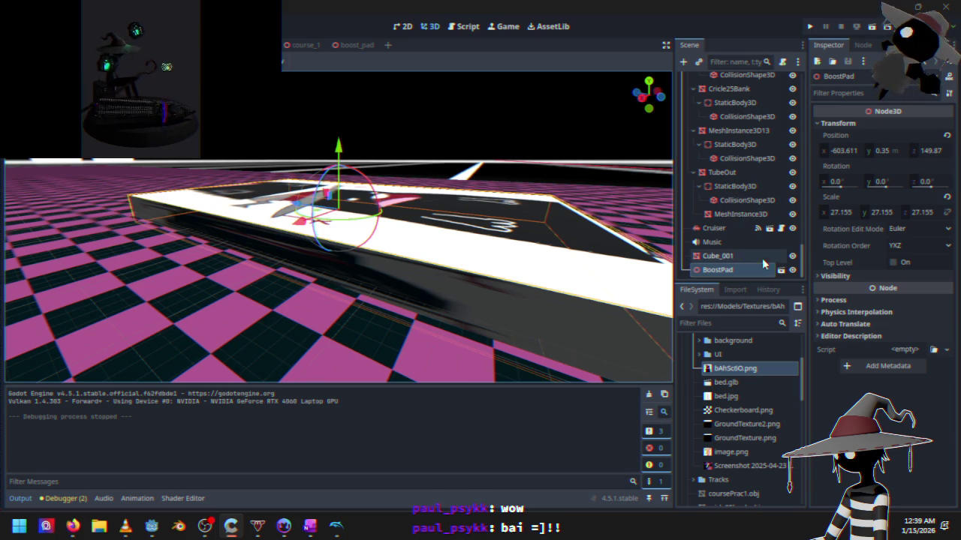
click(780, 228)
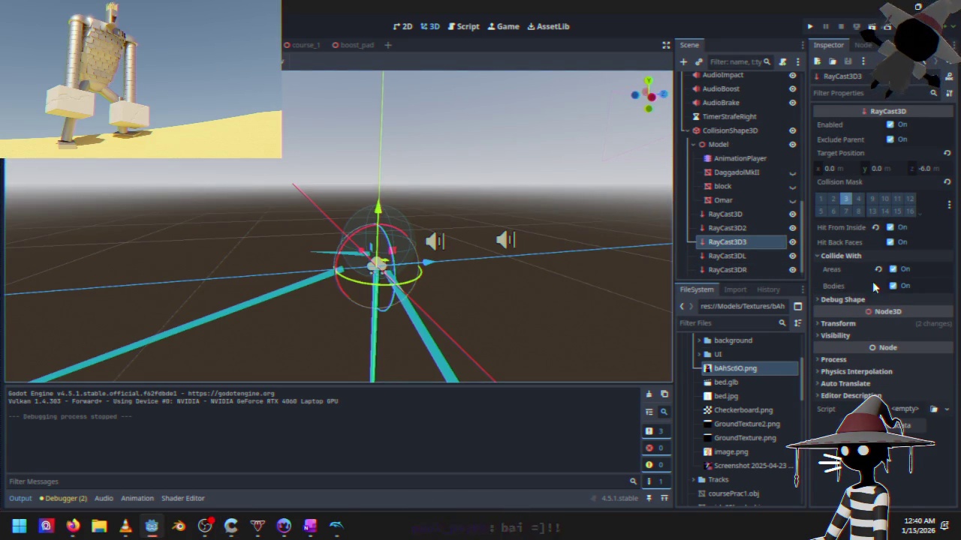
- Turn off Hit From Inside on RayCast3D3 and bring up the RayCast3D documentation
click(890, 227)
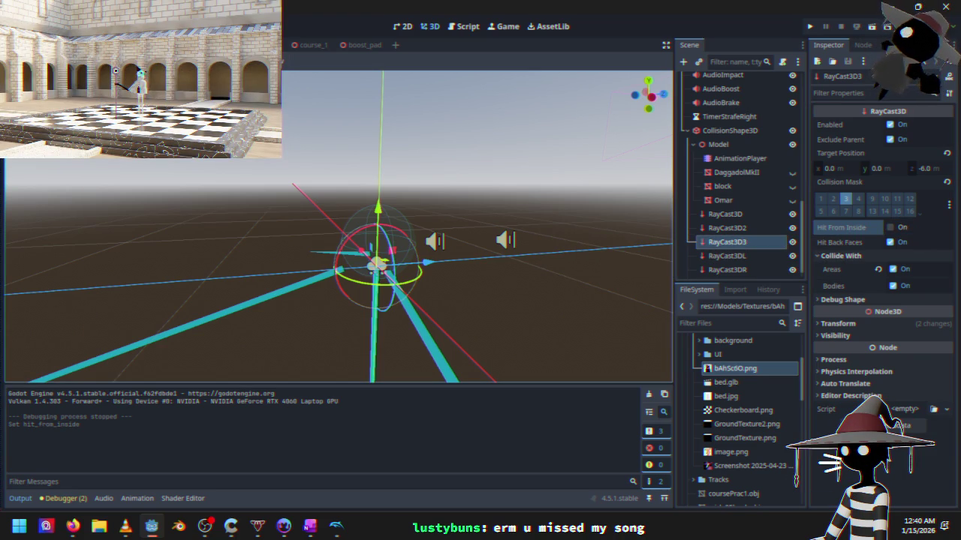
click(73, 526)
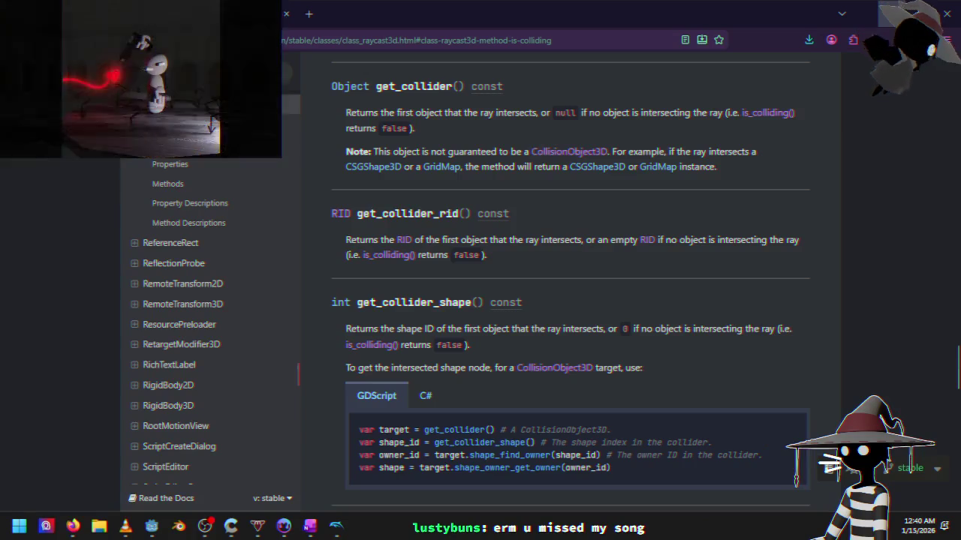
- Return from the RayCast3D docs to Godot and raise RayCast3D3 about 0.787 units
click(73, 526)
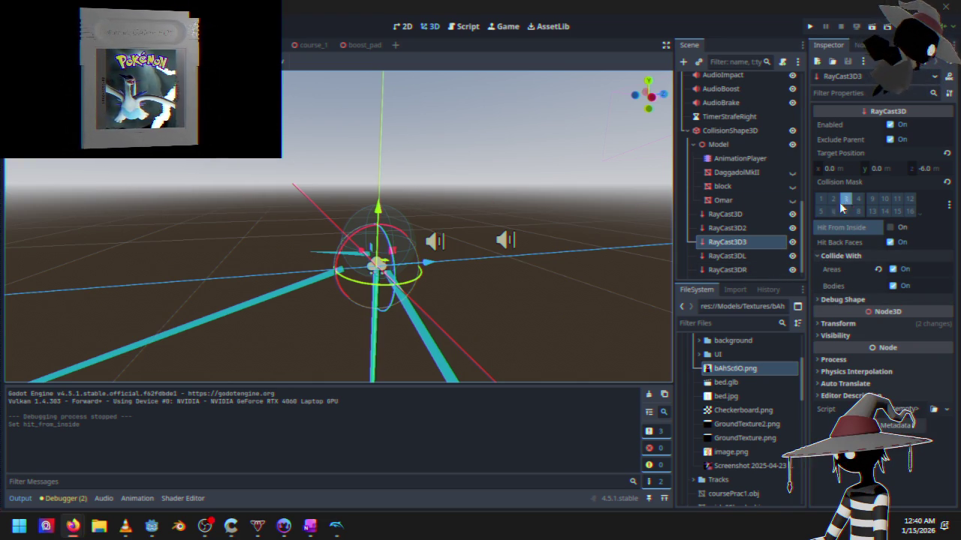
drag(379, 204, 403, 49)
- Drag RayCast3D3 further upward with the Y gizmo, checking it from several angles
scroll(418, 296, down, 4)
mouse_move(359, 276)
mouse_down()
mouse_move(450, 260)
mouse_move(365, 264)
mouse_move(437, 304)
mouse_move(580, 269)
mouse_move(538, 275)
mouse_move(514, 266)
mouse_up()
scroll(418, 275, up, 5)
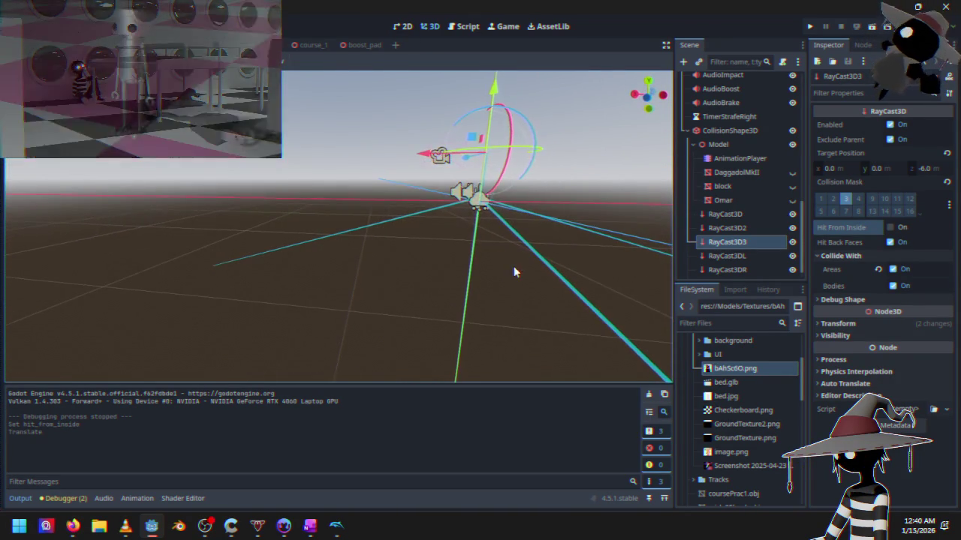
drag(502, 96, 500, 80)
mouse_move(399, 208)
mouse_down()
mouse_move(300, 270)
mouse_move(415, 272)
mouse_move(560, 312)
mouse_up()
drag(654, 300, 468, 327)
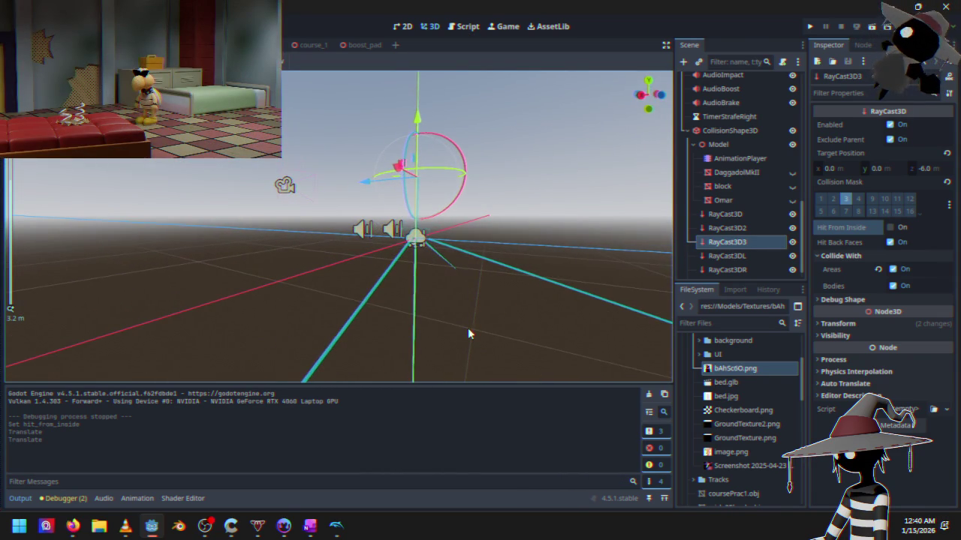
click(719, 241)
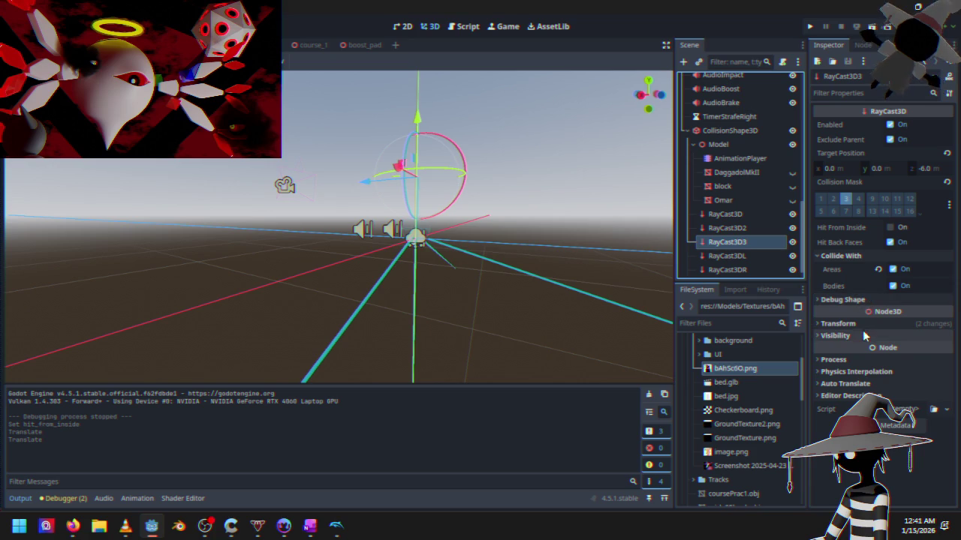
click(867, 299)
click(865, 301)
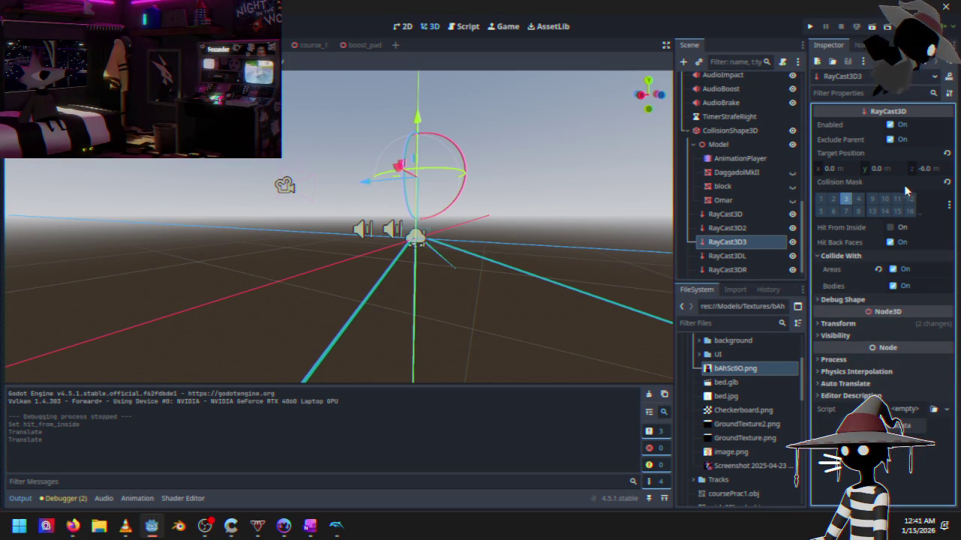
drag(466, 238, 507, 241)
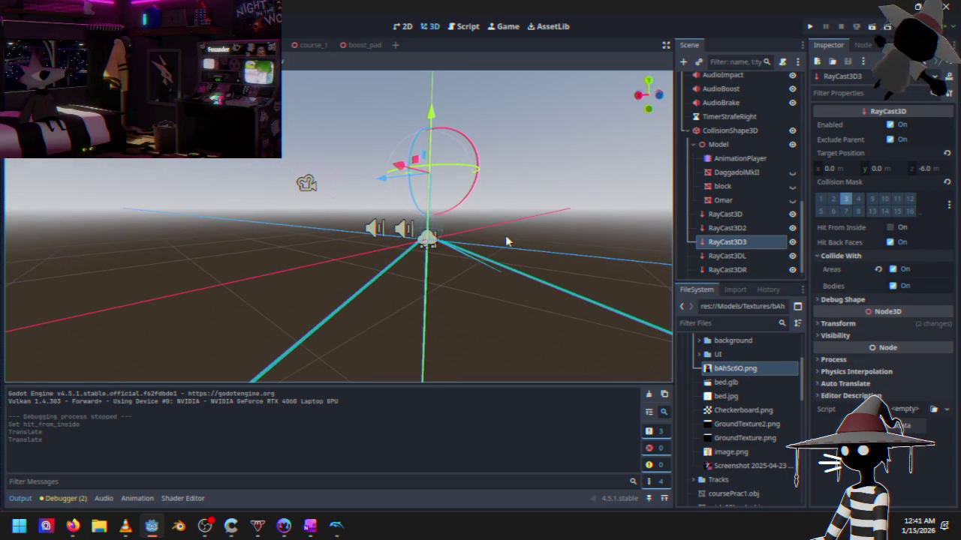
- Set RayCast3D3's Position y to 1.0 and its Target Position z to -7.0
click(840, 324)
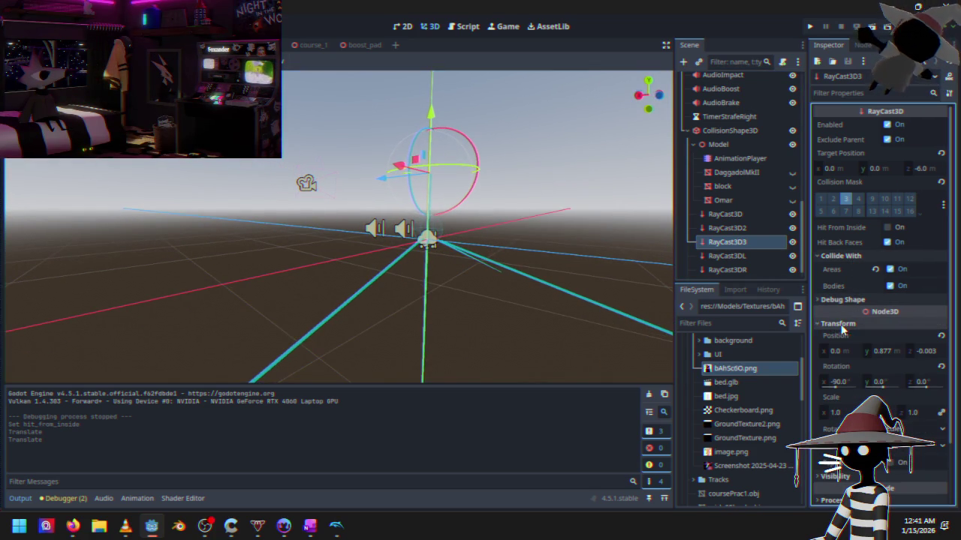
click(892, 352)
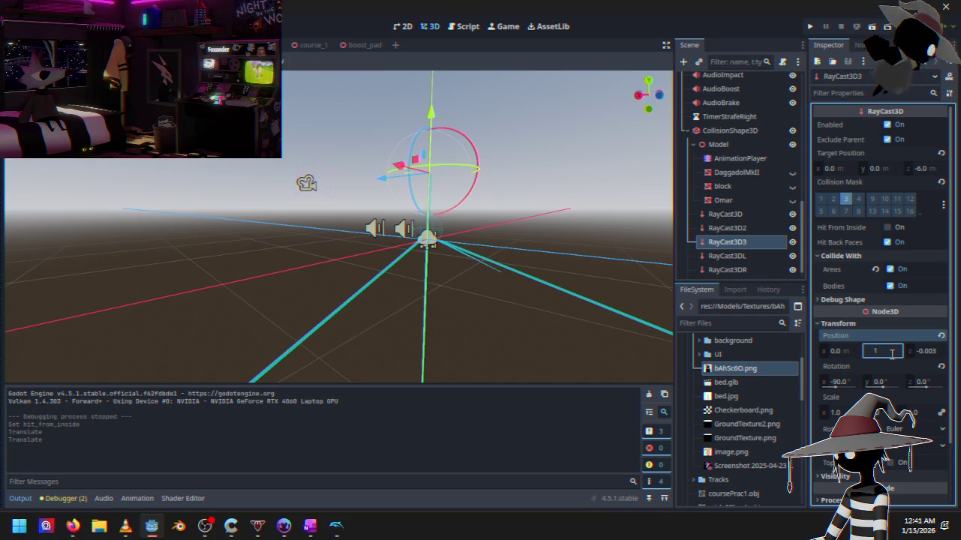
key(Return)
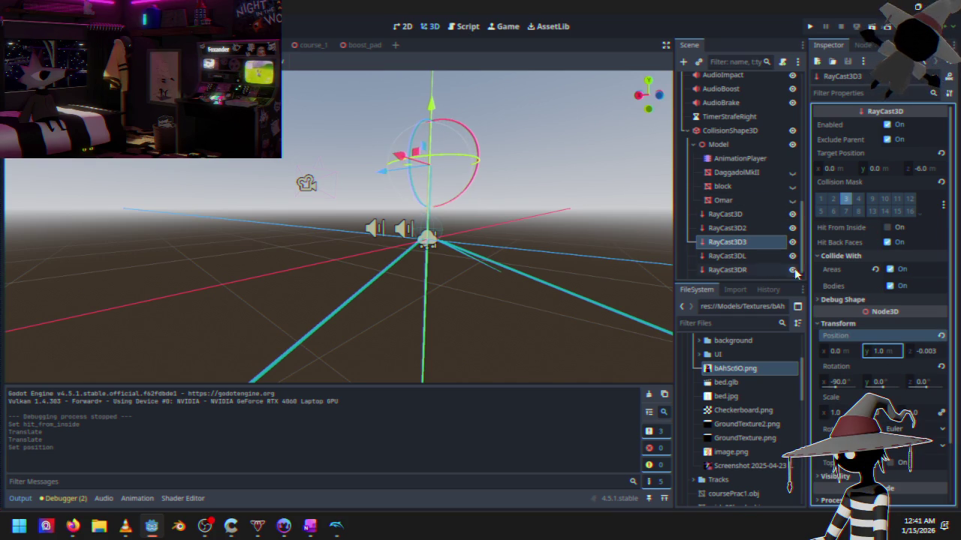
click(927, 169)
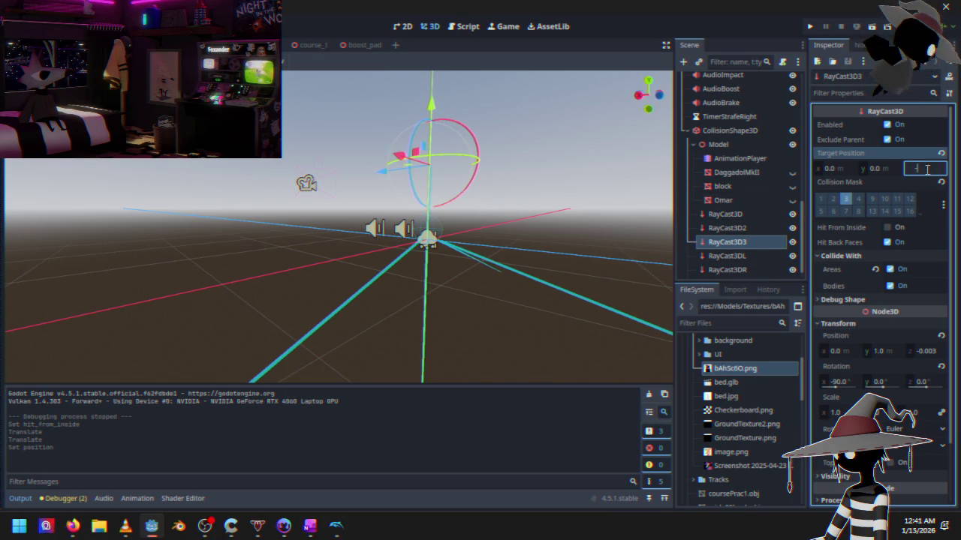
text(7)
key(Return)
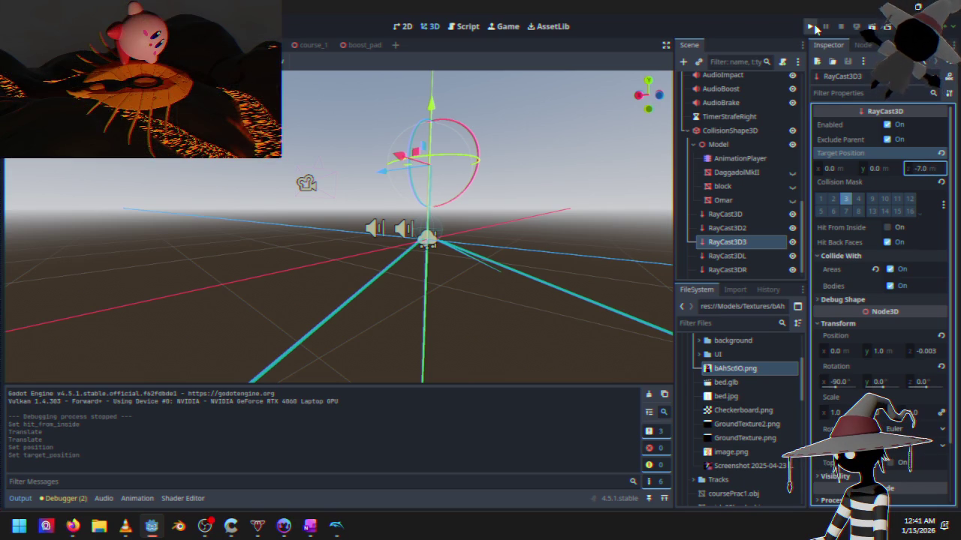
click(810, 27)
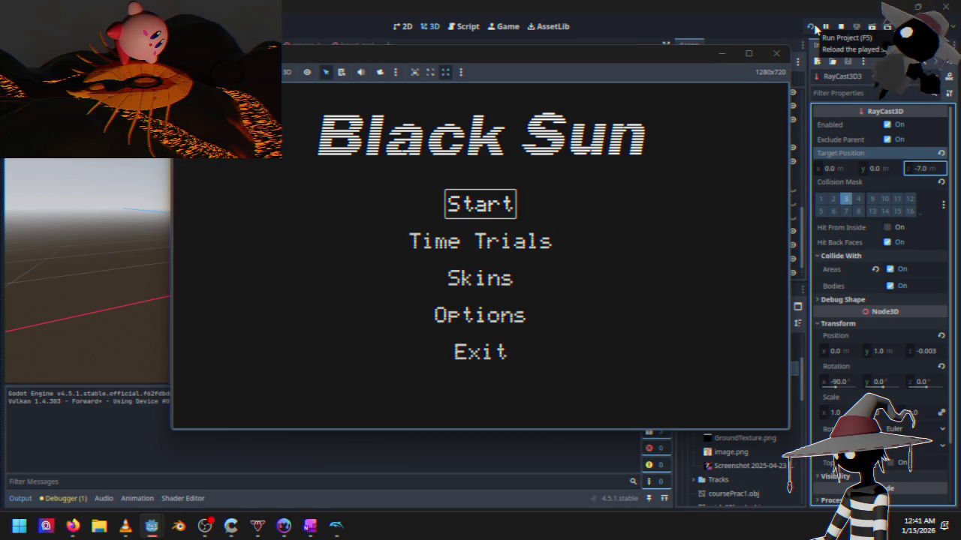
key(Return)
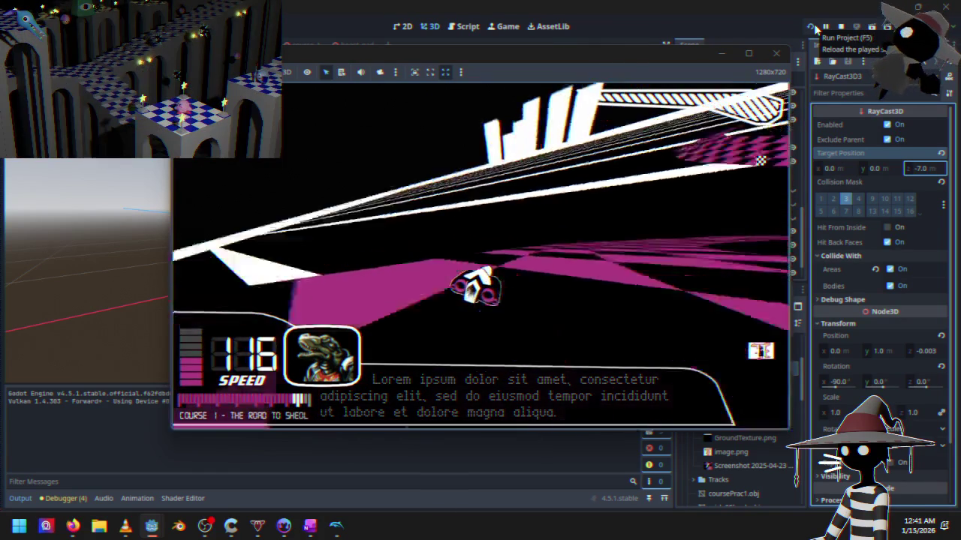
click(776, 53)
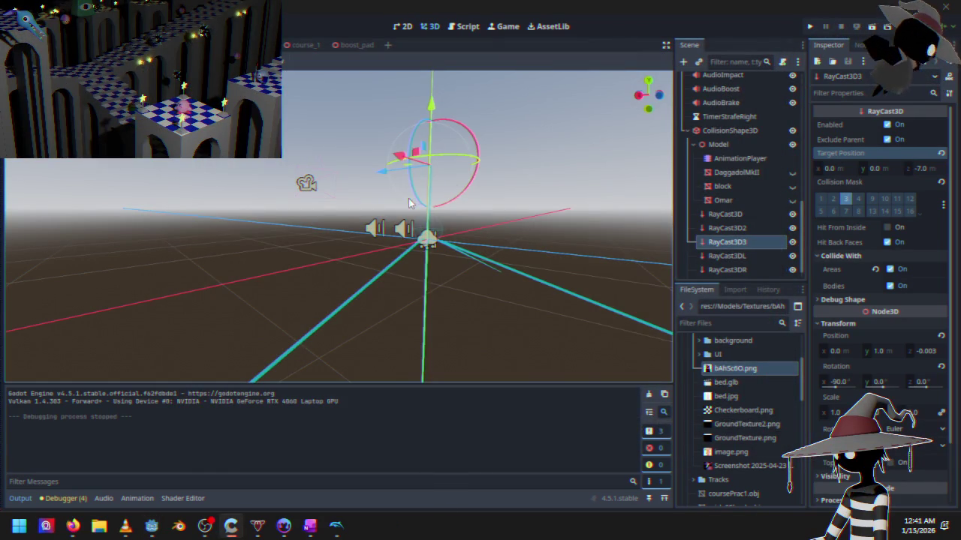
- Select RayCast3DL to compare its settings with RayCast3D3
mouse_move(380, 205)
mouse_down()
mouse_move(332, 210)
mouse_move(322, 223)
mouse_move(415, 227)
mouse_move(380, 222)
mouse_up()
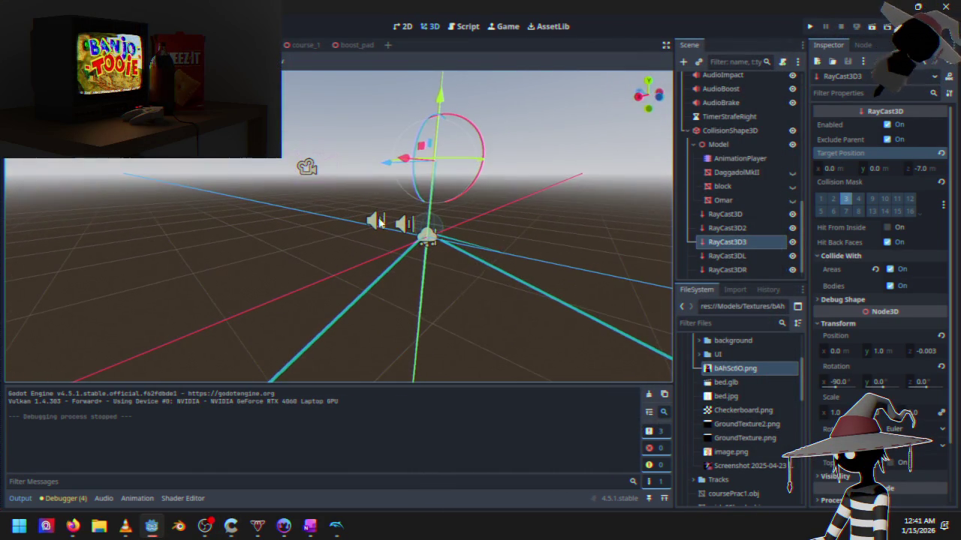
click(424, 298)
click(728, 256)
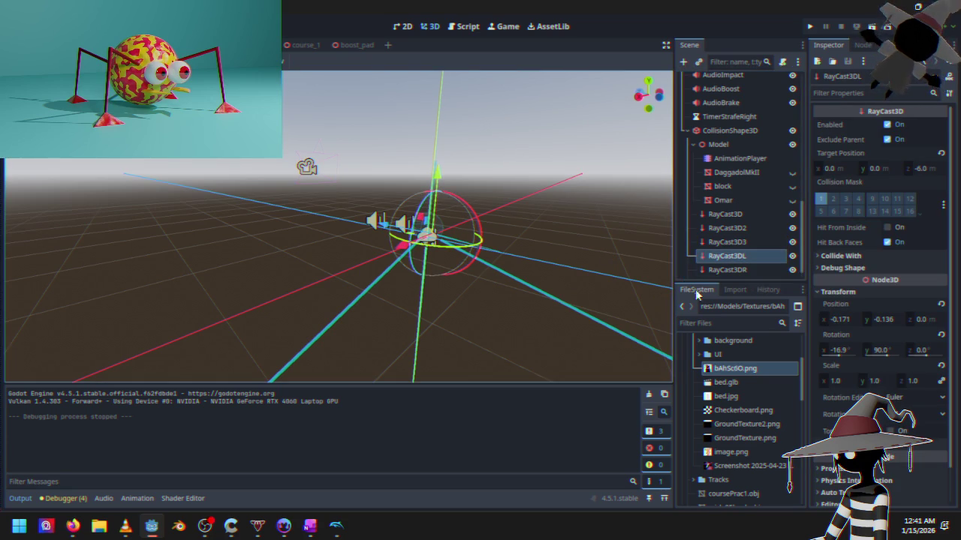
scroll(833, 231, down, 1)
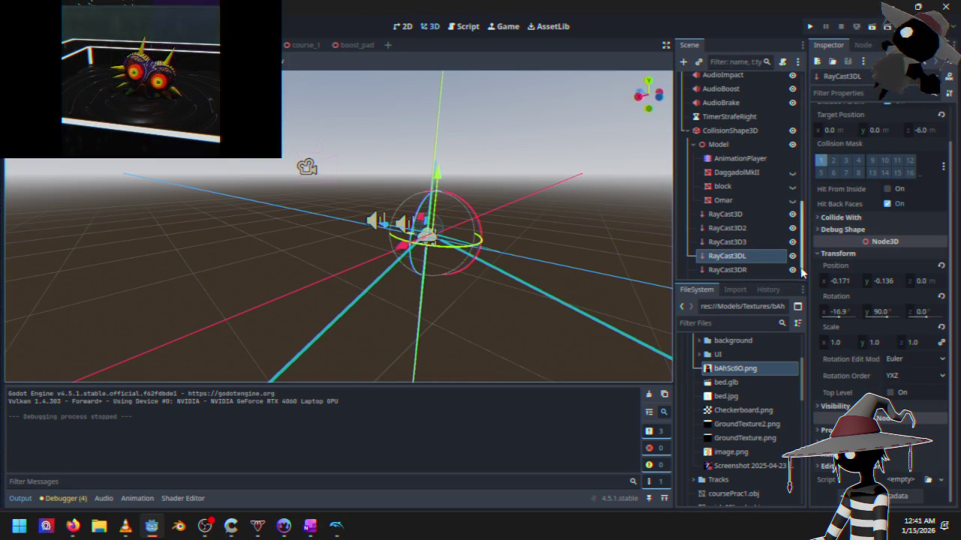
scroll(838, 390, up, 1)
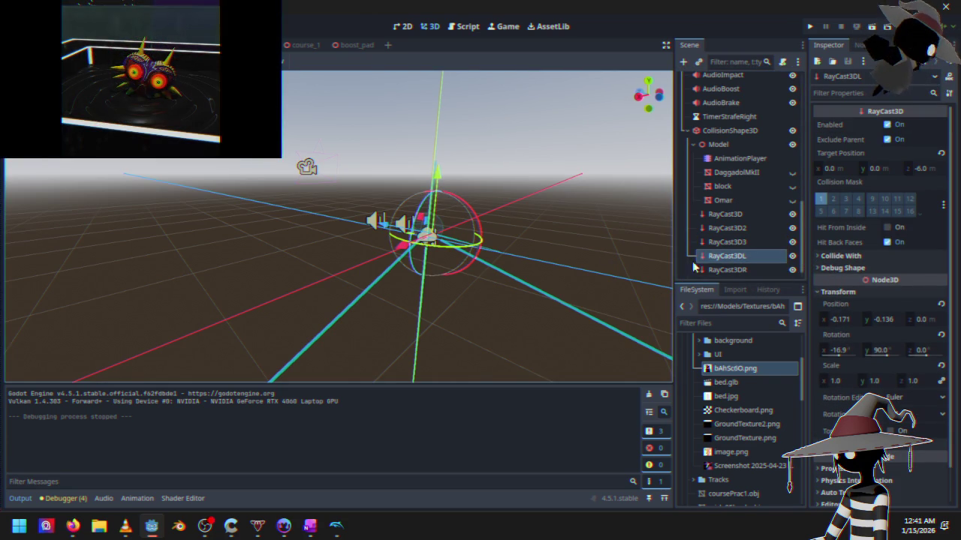
- Revert RayCast3D3's position to 0, 0, 0 and launch another playtest
click(746, 244)
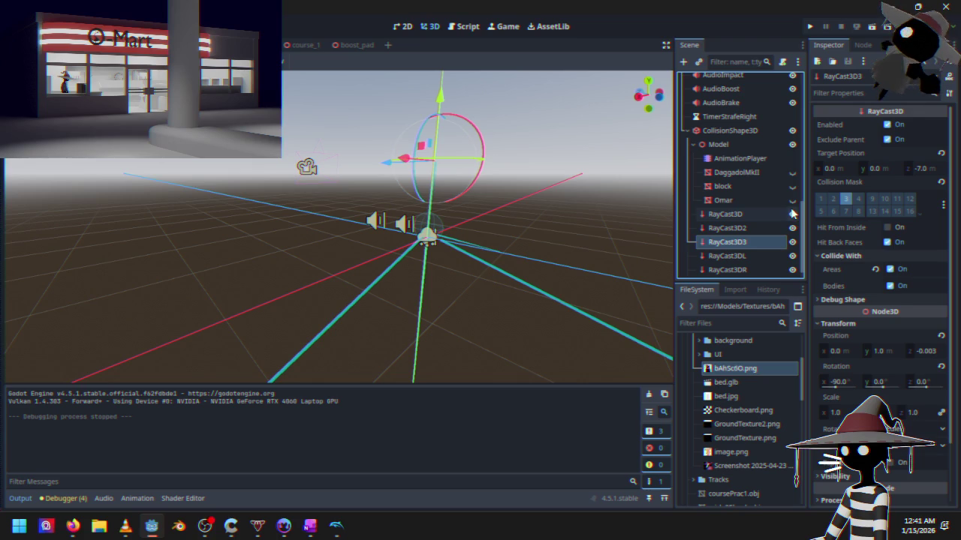
mouse_move(526, 217)
mouse_down()
mouse_move(541, 209)
mouse_move(351, 175)
mouse_up()
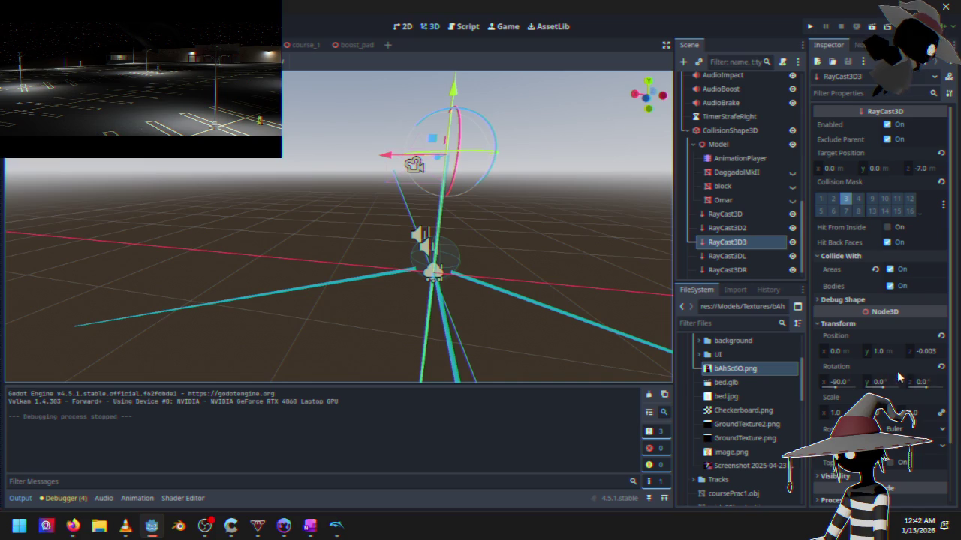
click(940, 336)
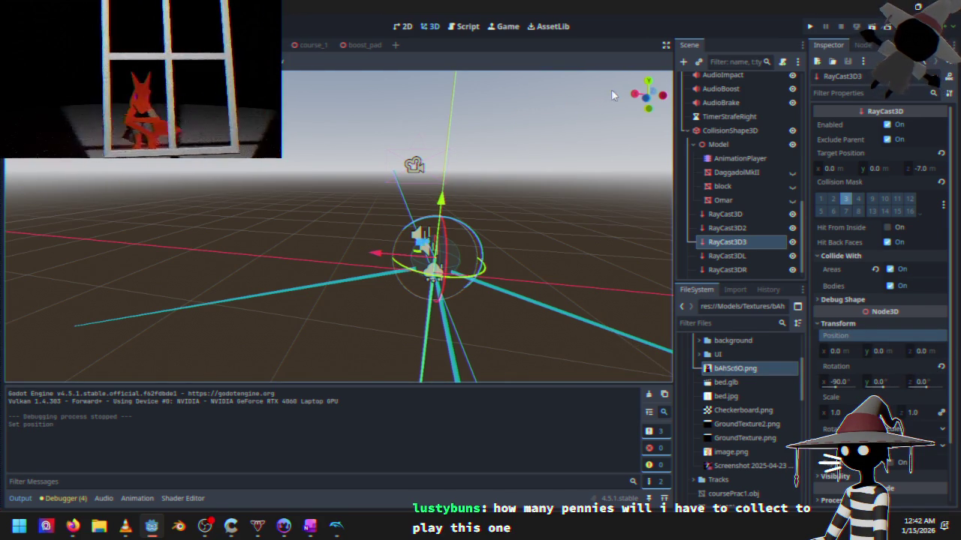
click(810, 27)
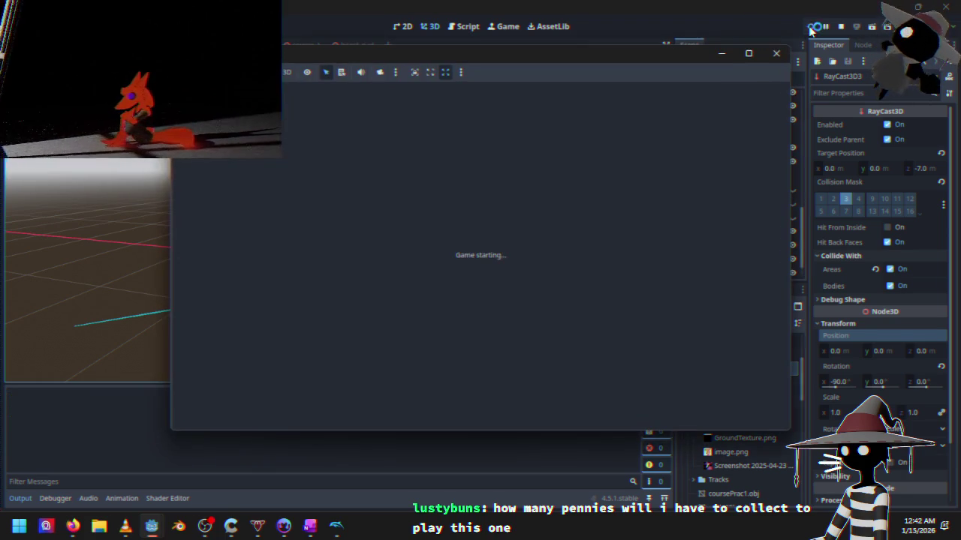
- Browse the title menu entries (Time Trials, Skins) and start a Course 1 race from Start
key(Down)
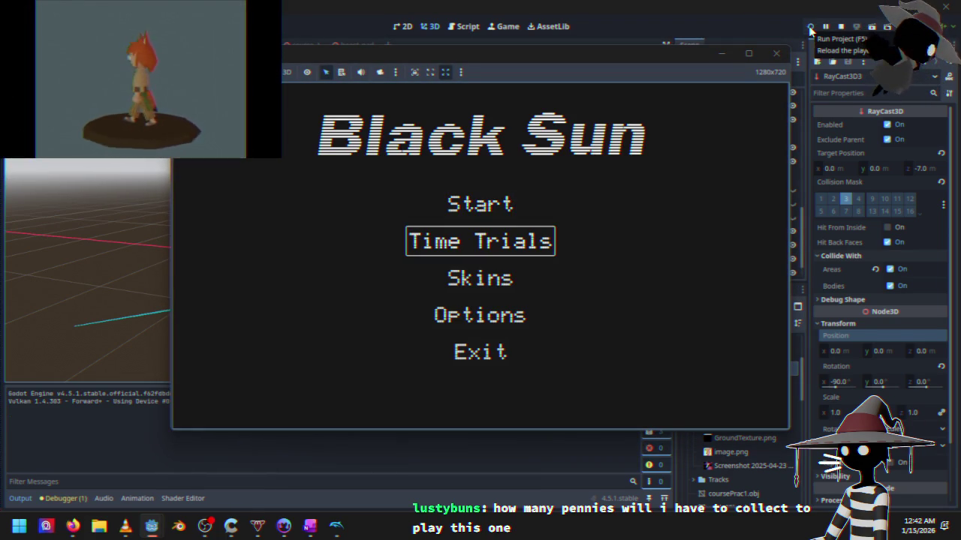
key(Down)
key(Up)
key(Down)
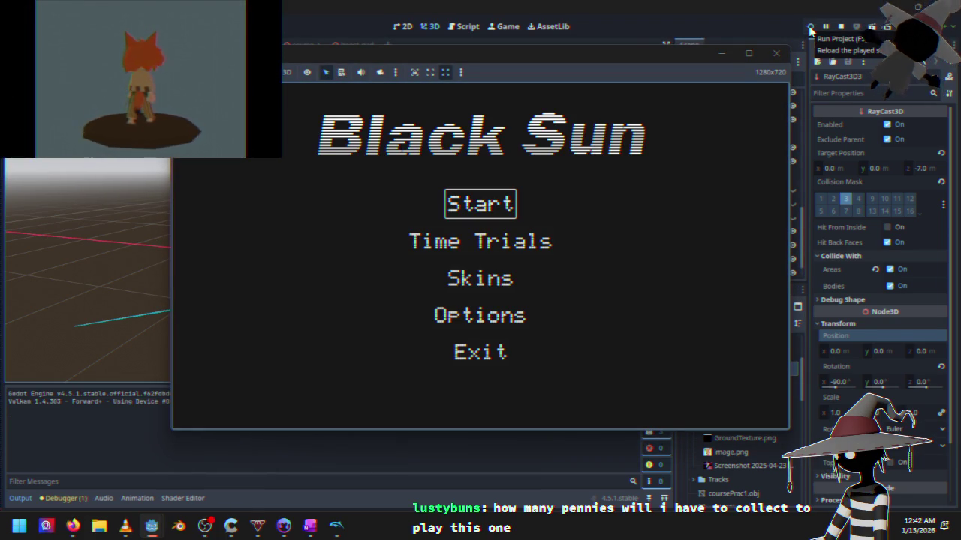
key(Down)
key(Up)
key(Down)
key(Up)
key(Up)
key(Down)
key(Up)
key(Down)
key(Up)
key(Down)
key(Up)
key(Down)
key(Up)
key(Down)
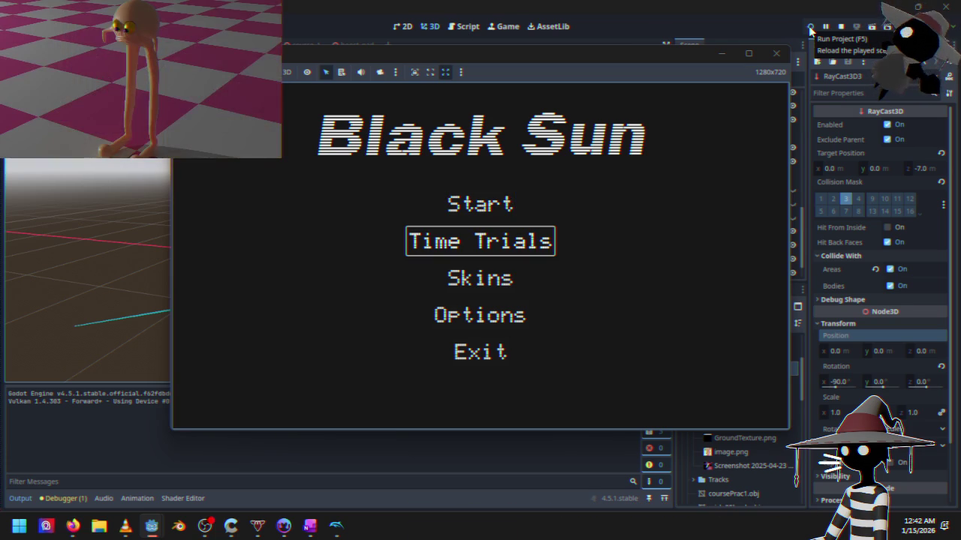
key(Down)
key(Up)
key(Up)
key(Down)
key(Down)
key(Up)
key(Up)
key(Down)
key(Up)
key(Down)
key(Up)
key(Down)
key(Up)
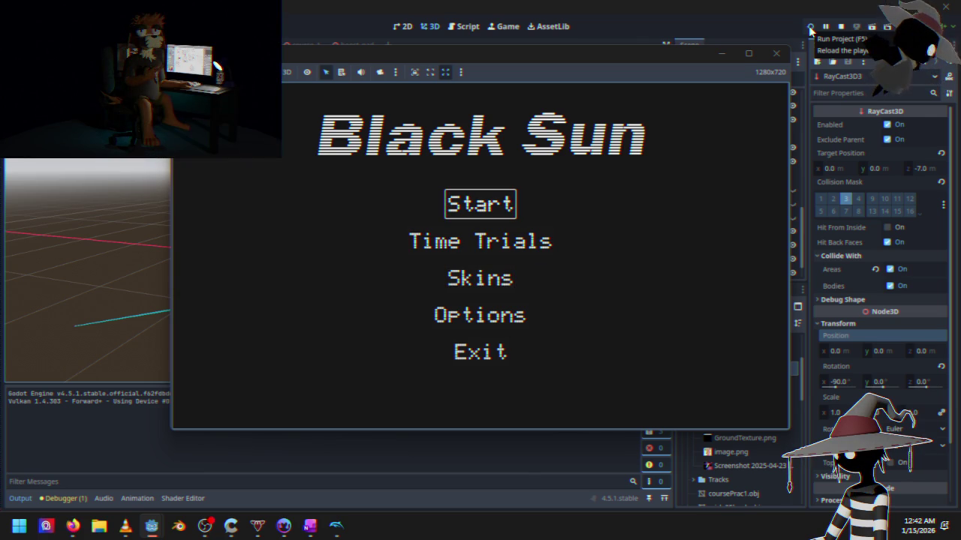
key(Return)
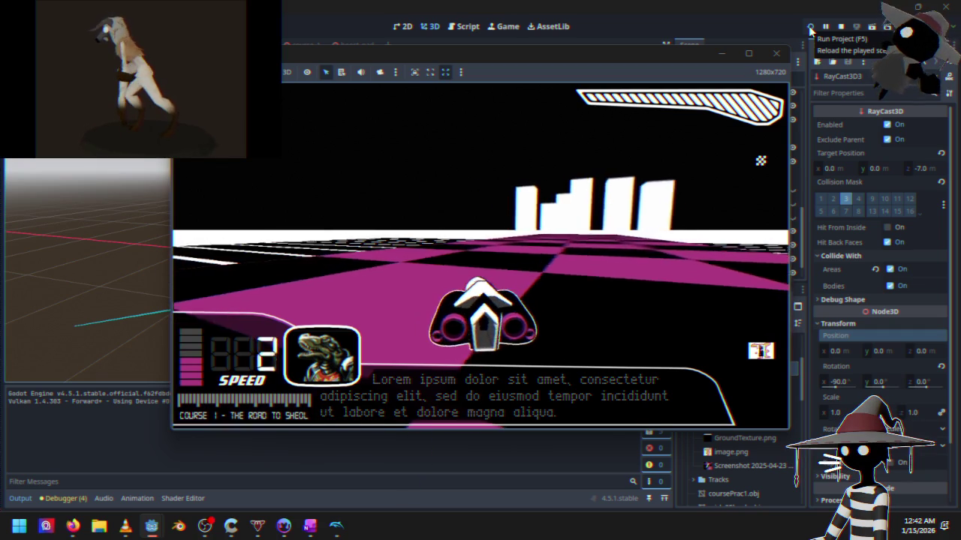
- Pause the race and choose Quit to Main Menu
key(Escape)
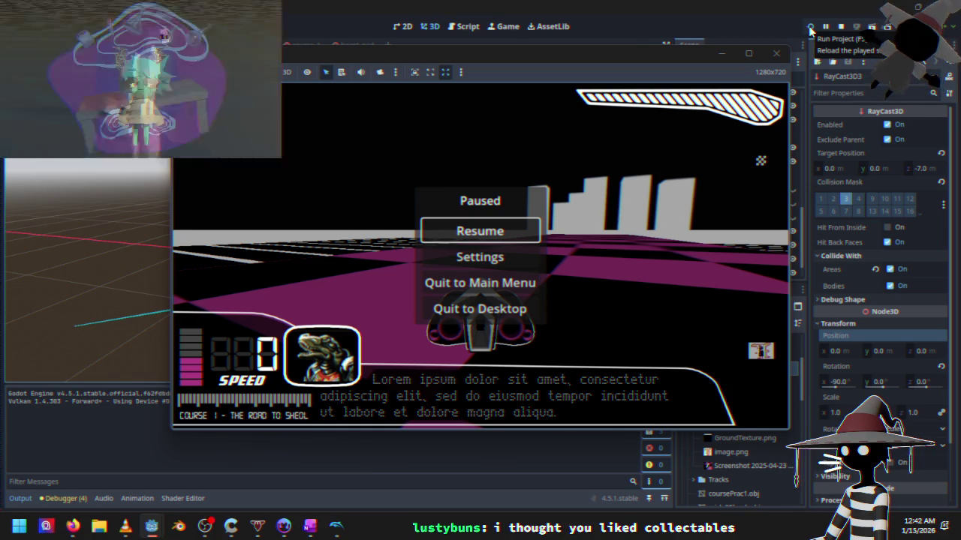
key(Down)
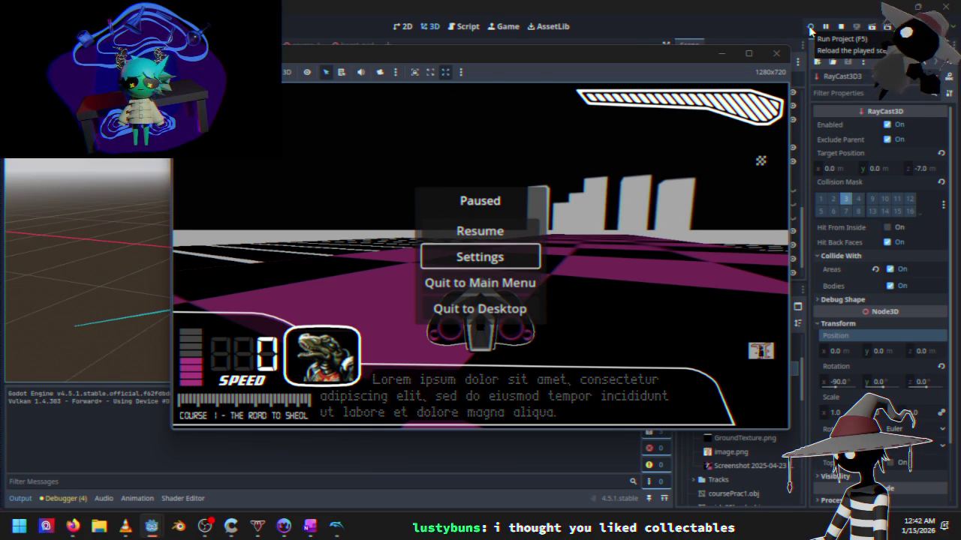
key(Down)
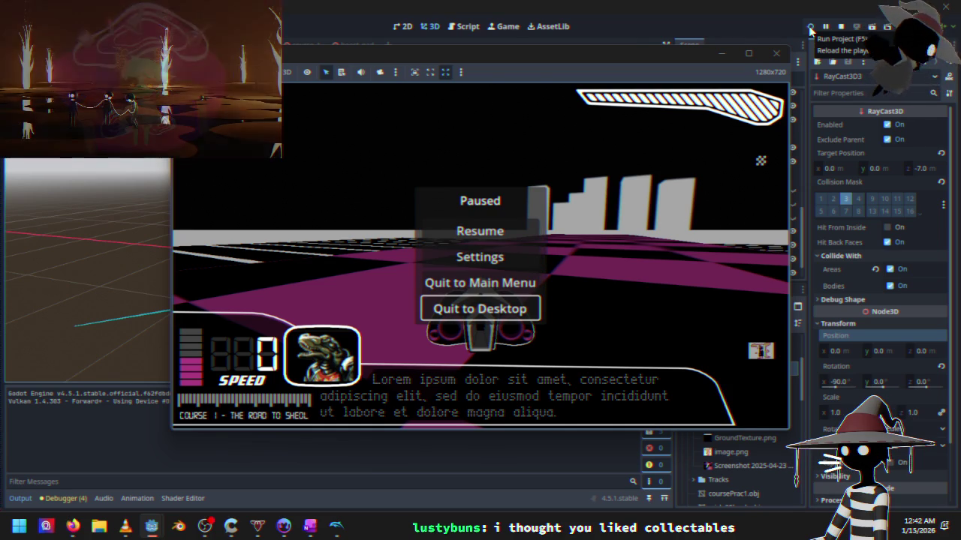
key(Down)
key(Up)
key(Up)
key(Return)
- Start Course 1 again, then pause and quit to the main menu
key(Down)
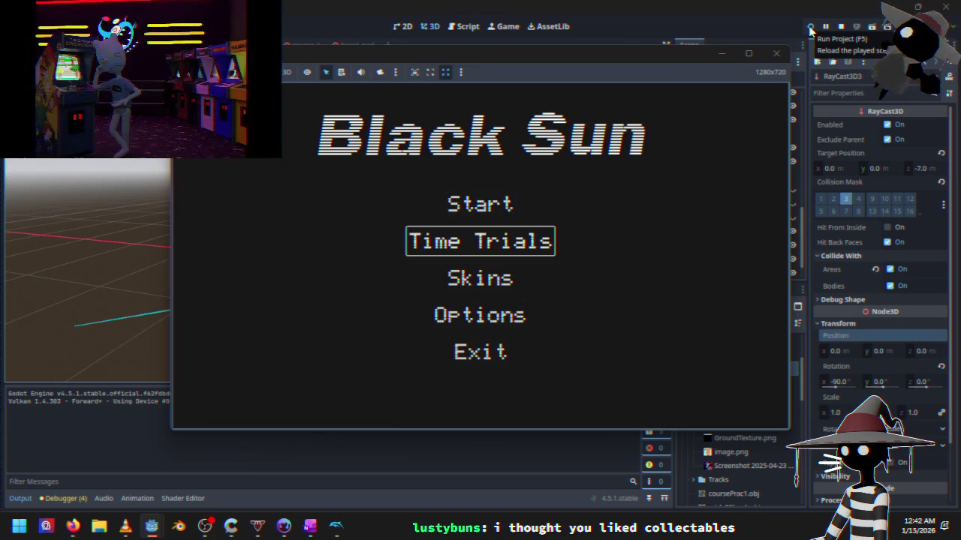
key(Return)
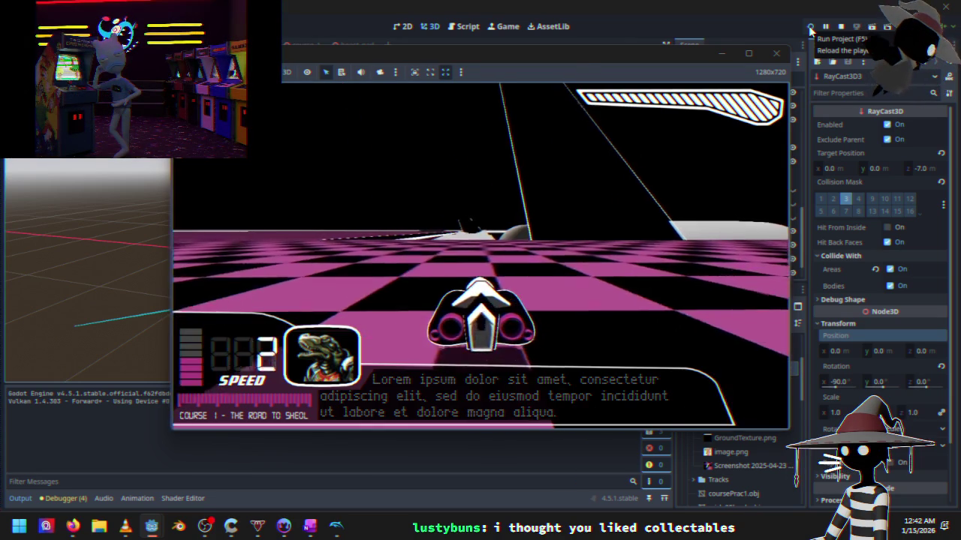
key(Escape)
key(Down)
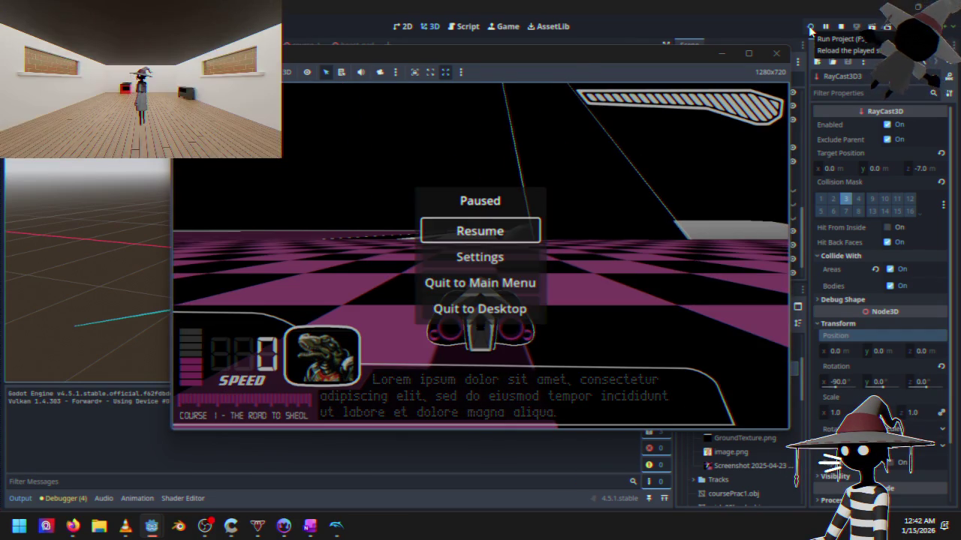
key(Down)
key(Return)
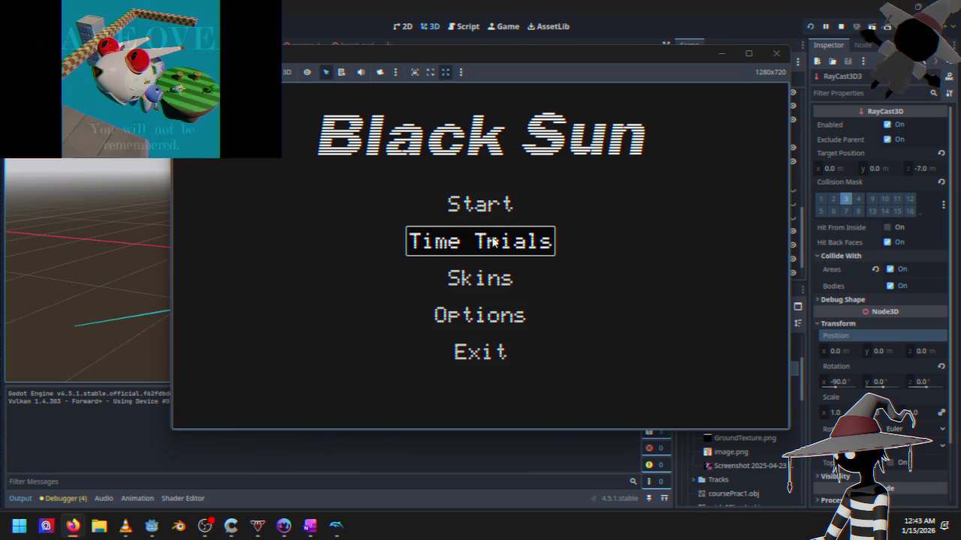
- Launch Course 1 a third time and quit back to the main menu from the pause menu
key(Return)
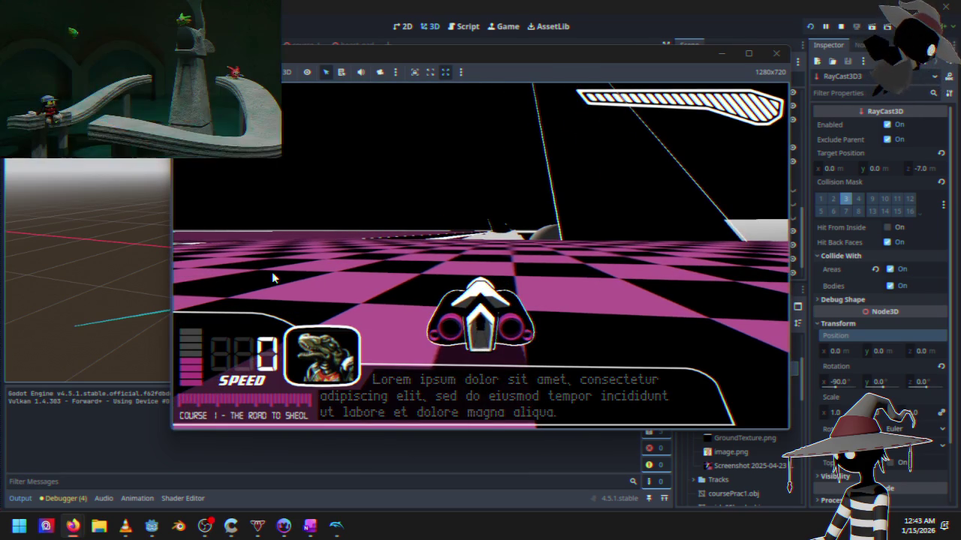
key(Escape)
key(Down)
key(Down)
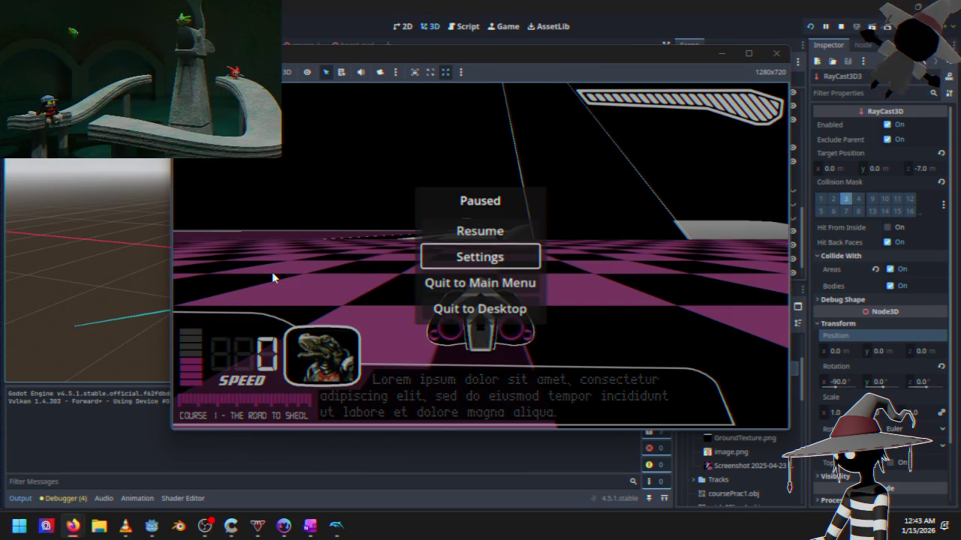
key(Return)
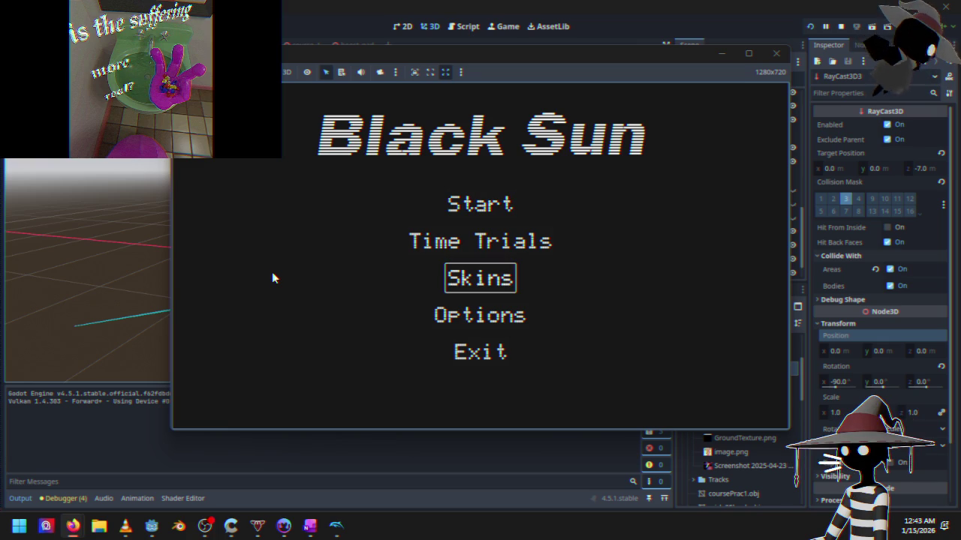
key(Up)
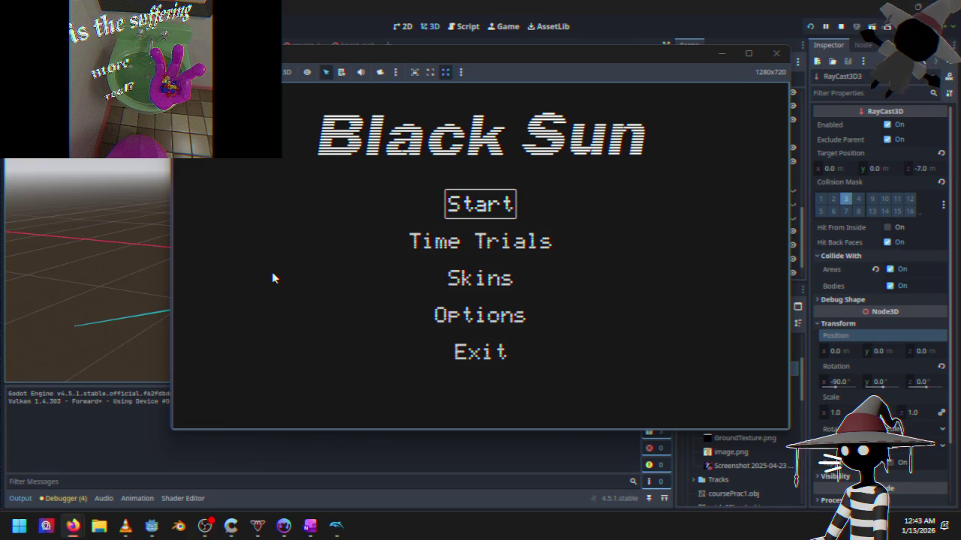
- Start Course 1, drive the racer up to about 60 speed with thrust and steering, then pause
key(Return)
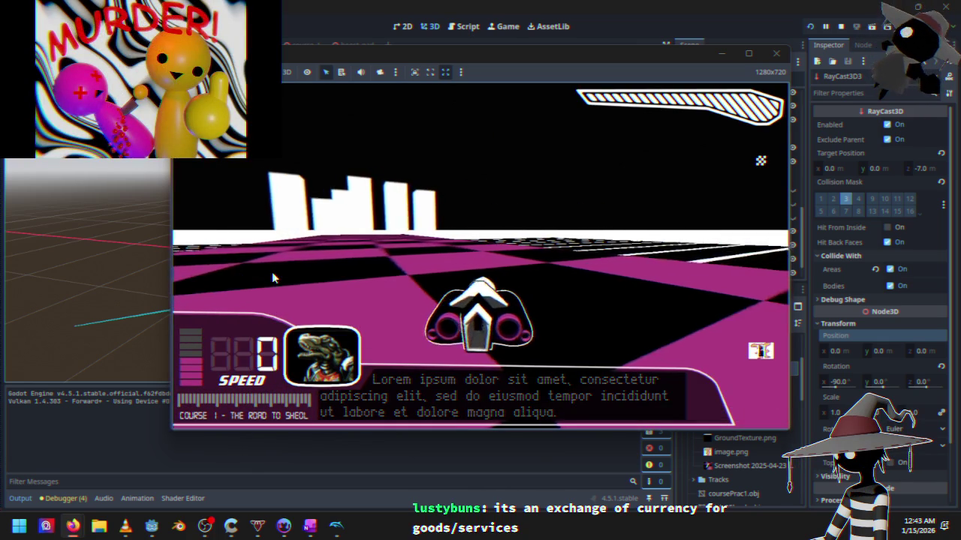
key(Up)
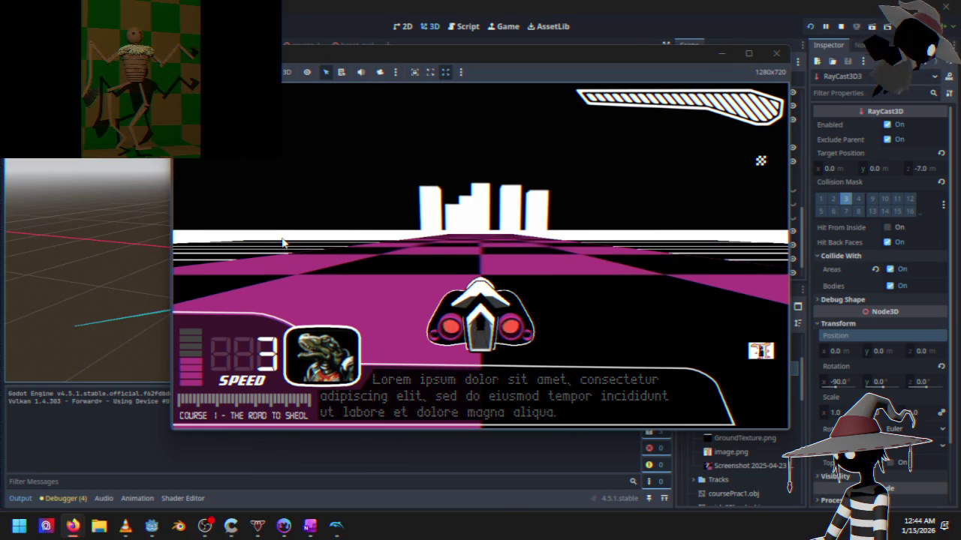
key(Up)
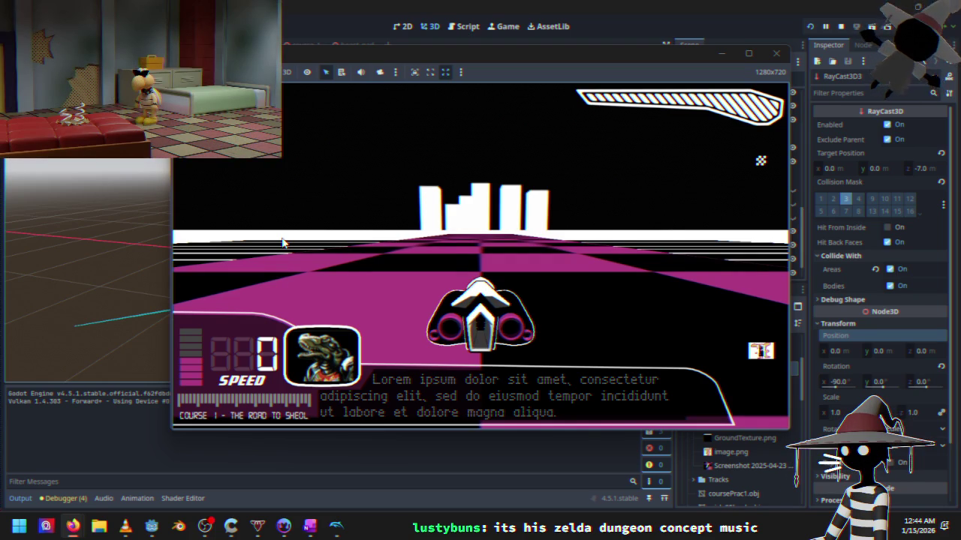
key(Up)
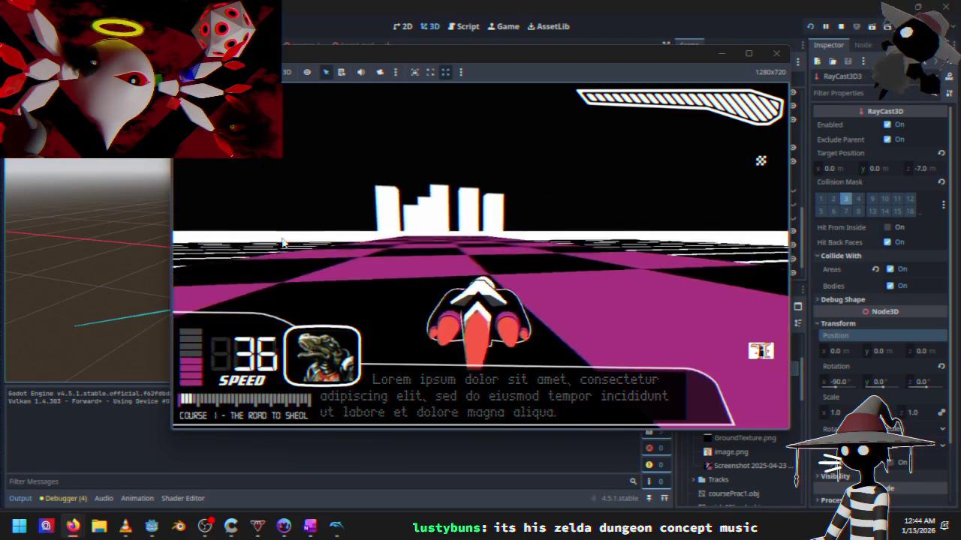
key(Left)
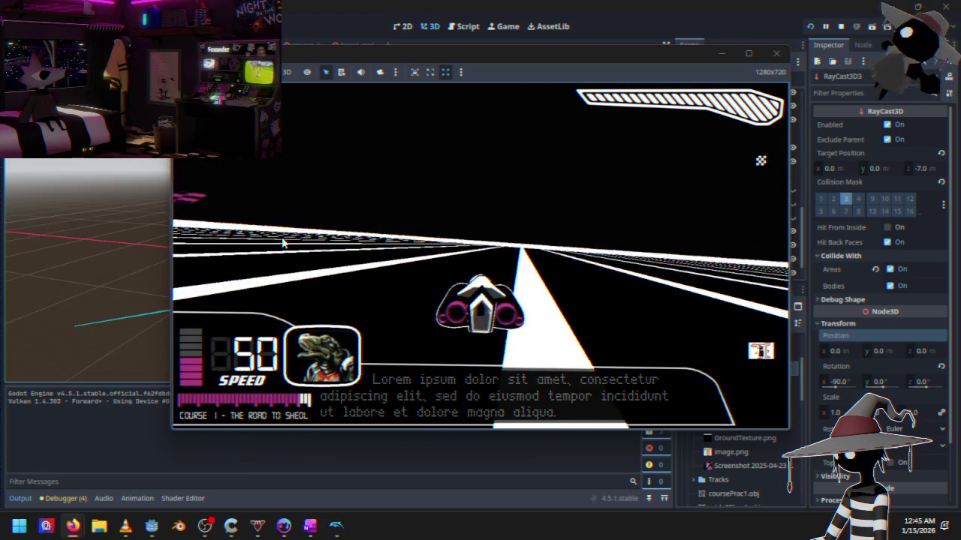
key(Escape)
key(Down)
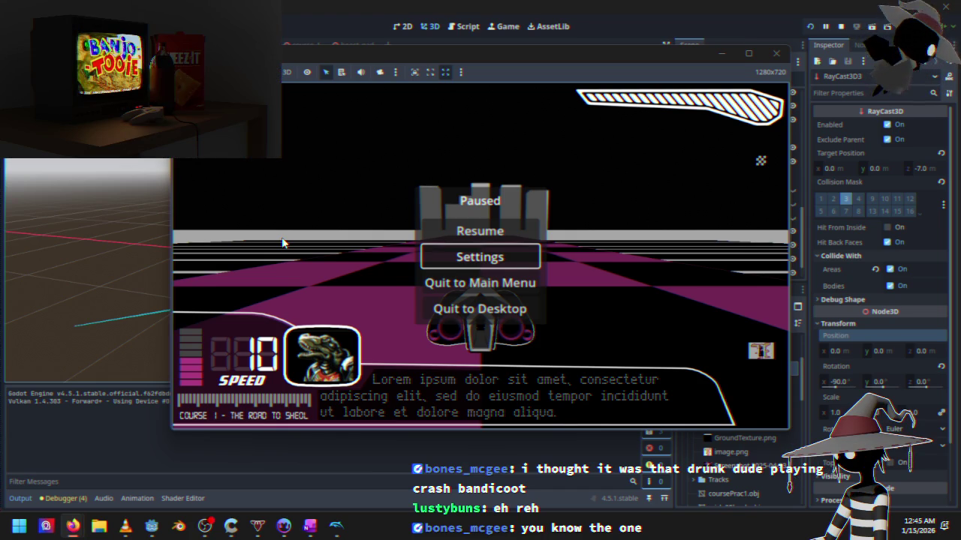
- Pick Quit to Desktop in the pause menu to end the Black Sun playtest
key(Down)
key(Down)
key(Down)
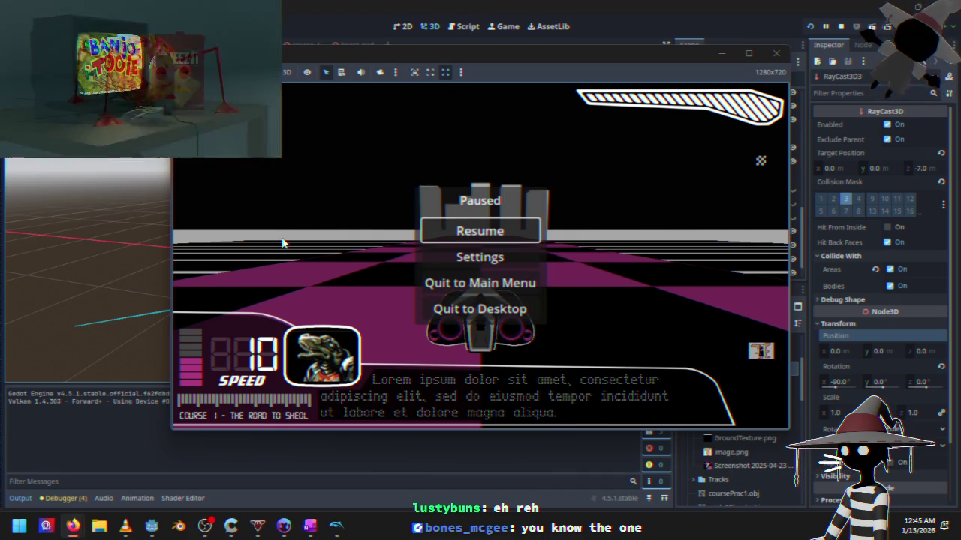
key(Up)
key(Down)
key(Up)
key(Down)
key(Down)
key(Down)
key(Down)
key(Up)
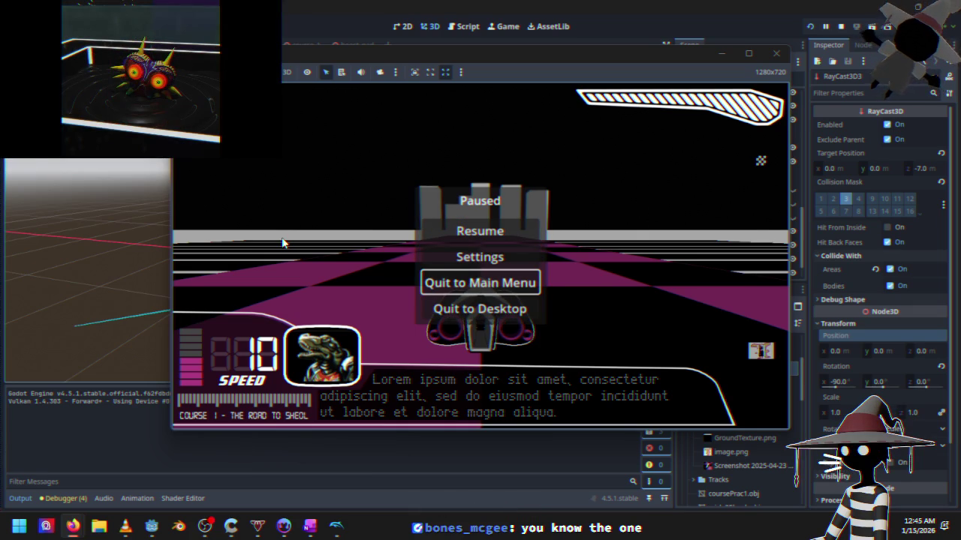
key(Down)
key(Up)
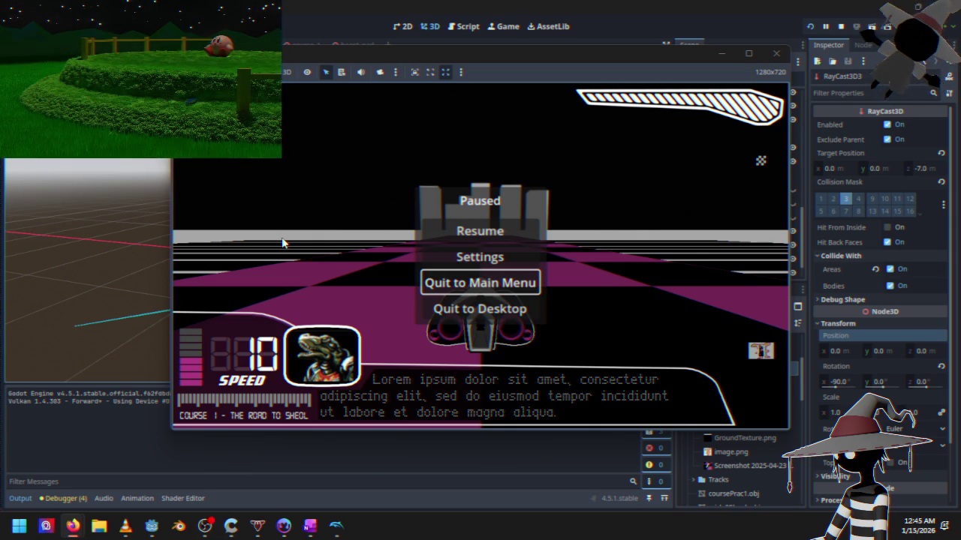
key(Up)
key(Up)
key(Down)
key(Down)
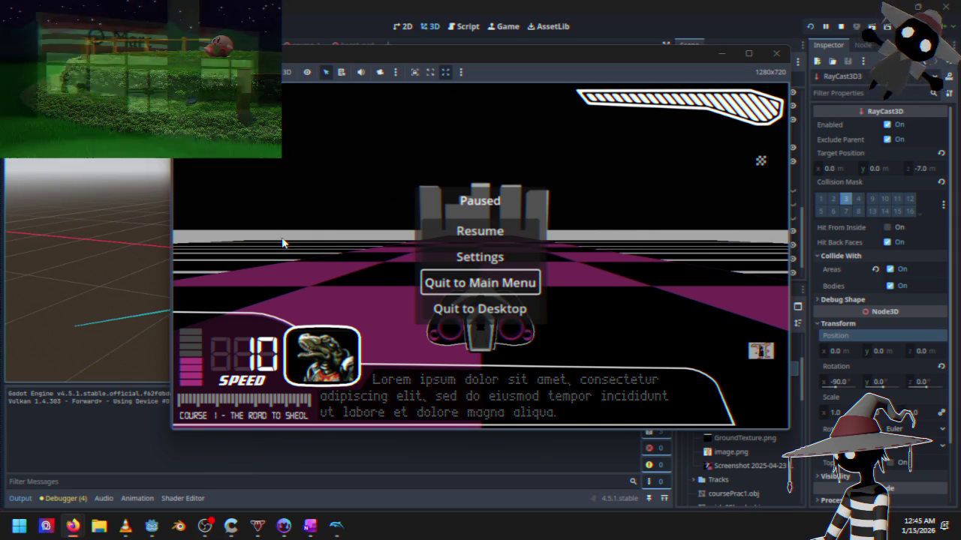
key(Down)
key(Up)
key(Up)
key(Down)
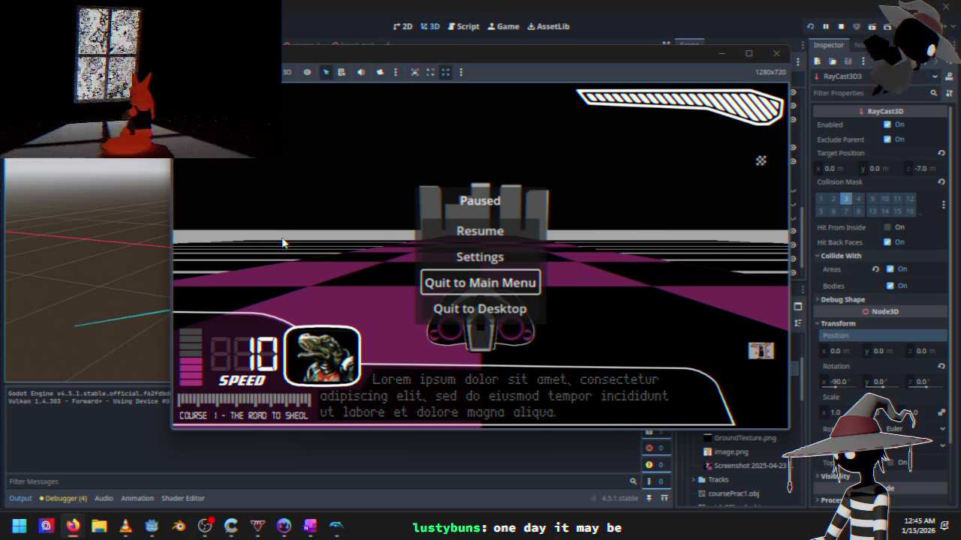
key(Down)
key(Up)
key(Up)
key(Up)
key(Down)
key(Down)
key(Down)
key(Return)
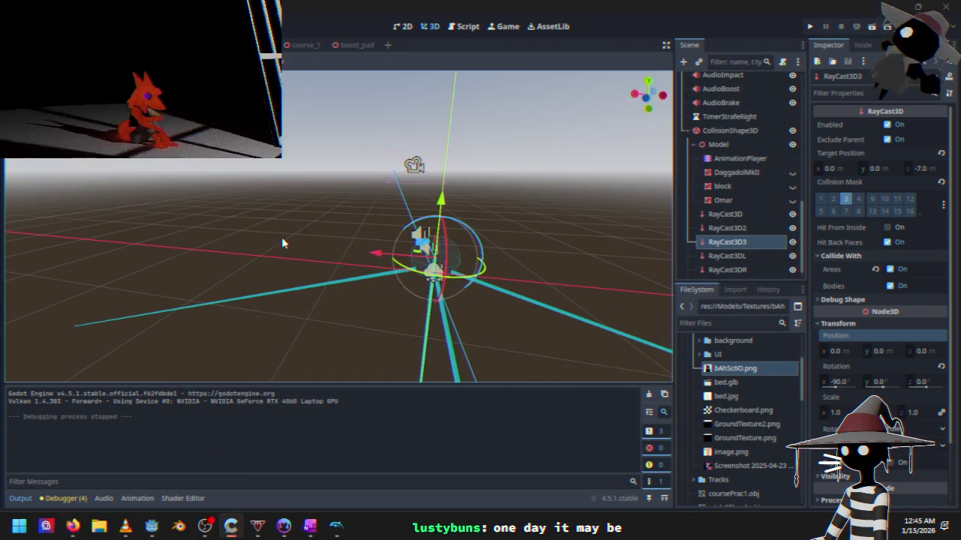
- In the Script view, cycle through the main menu, boost_pad and course_1 tabs, then show course_1 in 3D
click(467, 26)
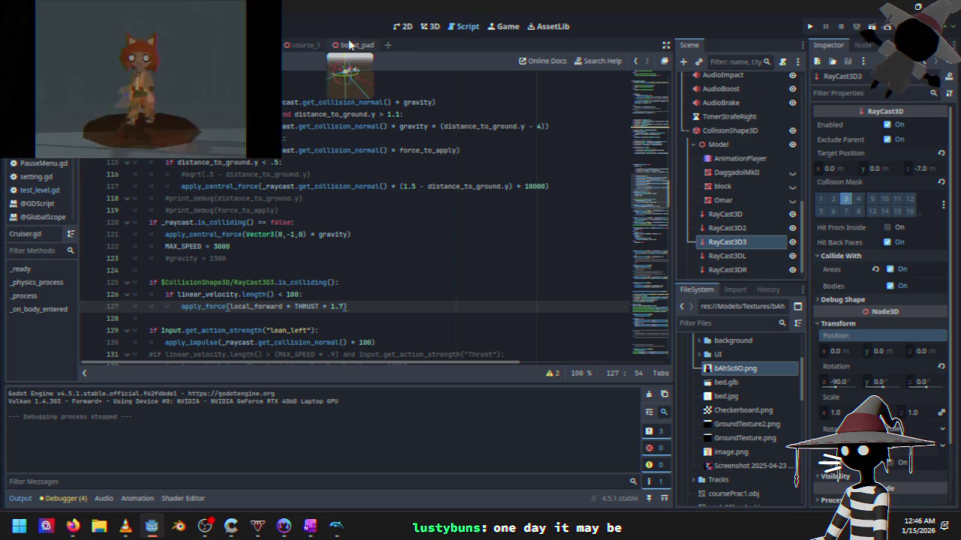
click(311, 45)
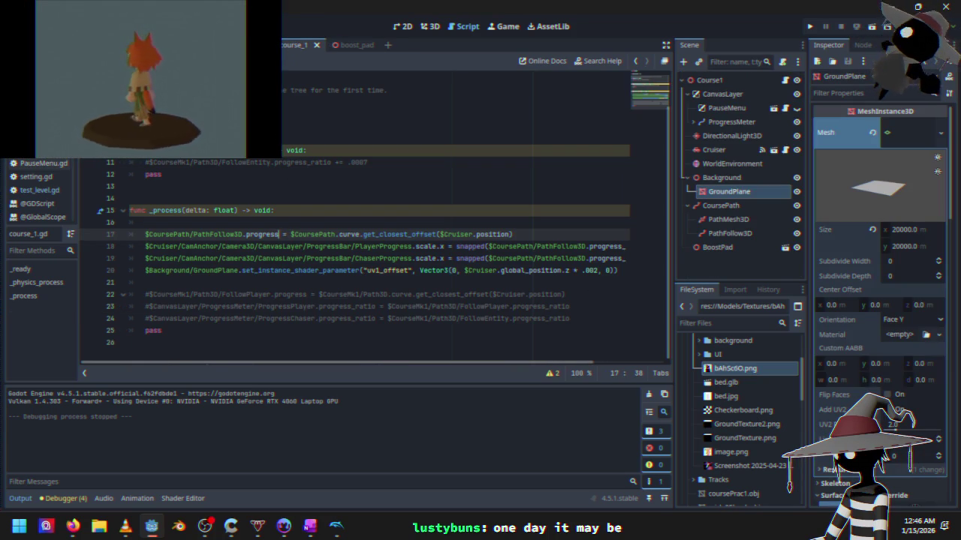
click(253, 45)
click(202, 45)
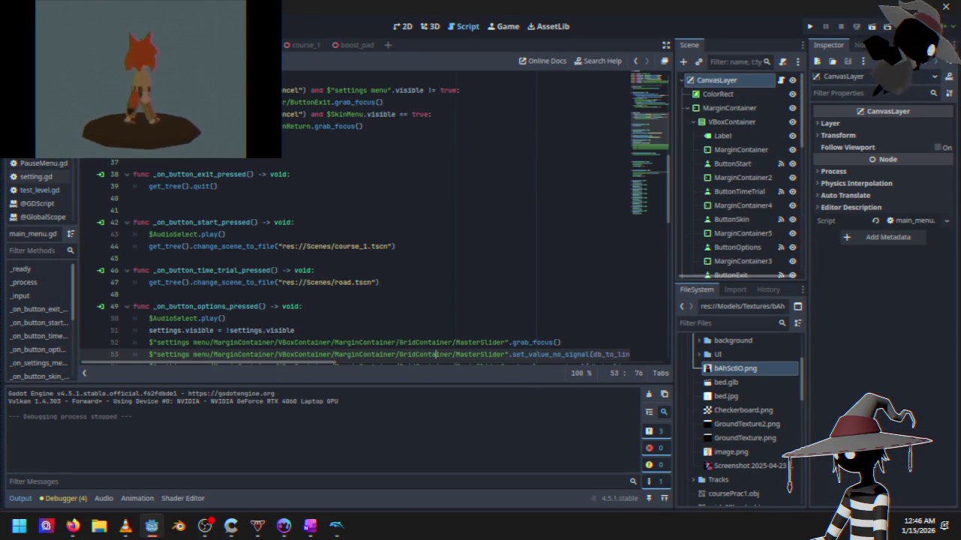
click(300, 46)
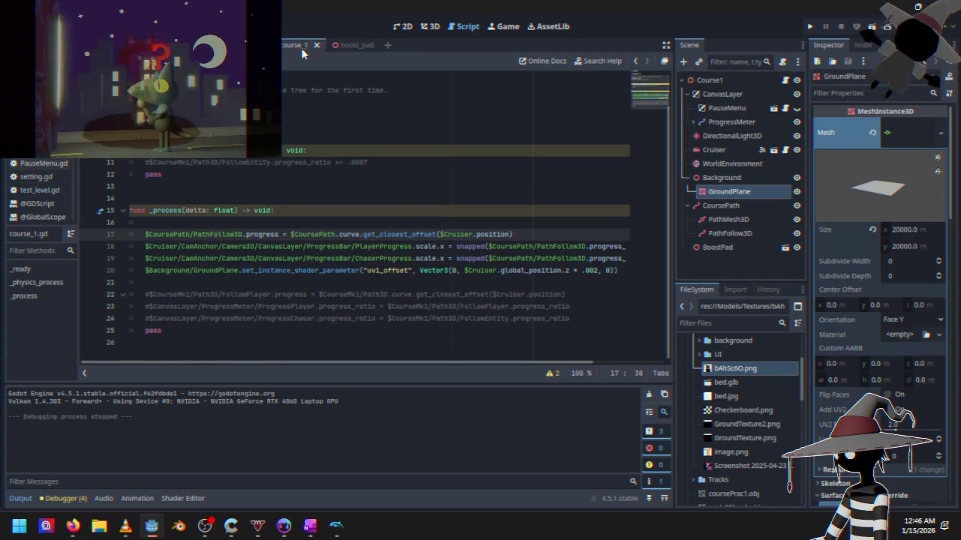
click(354, 47)
click(296, 45)
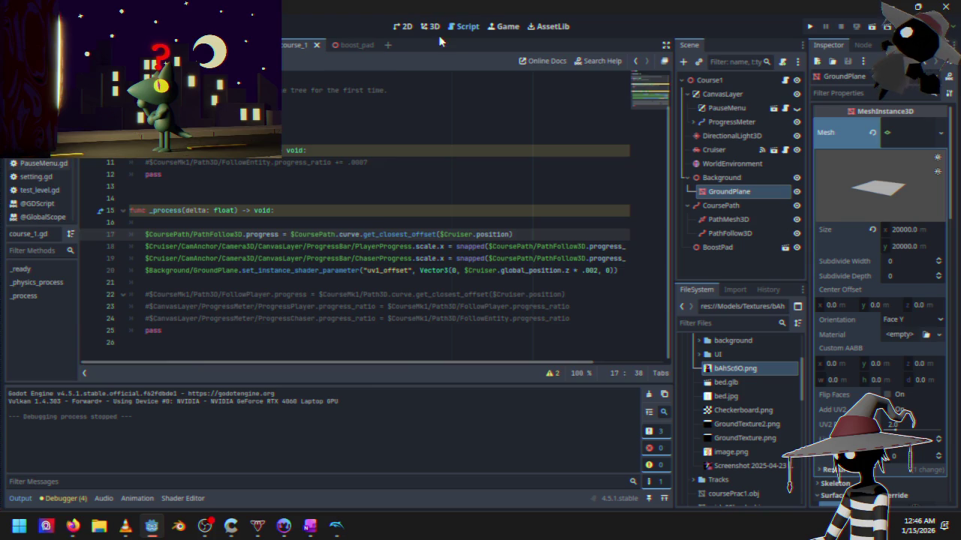
click(439, 29)
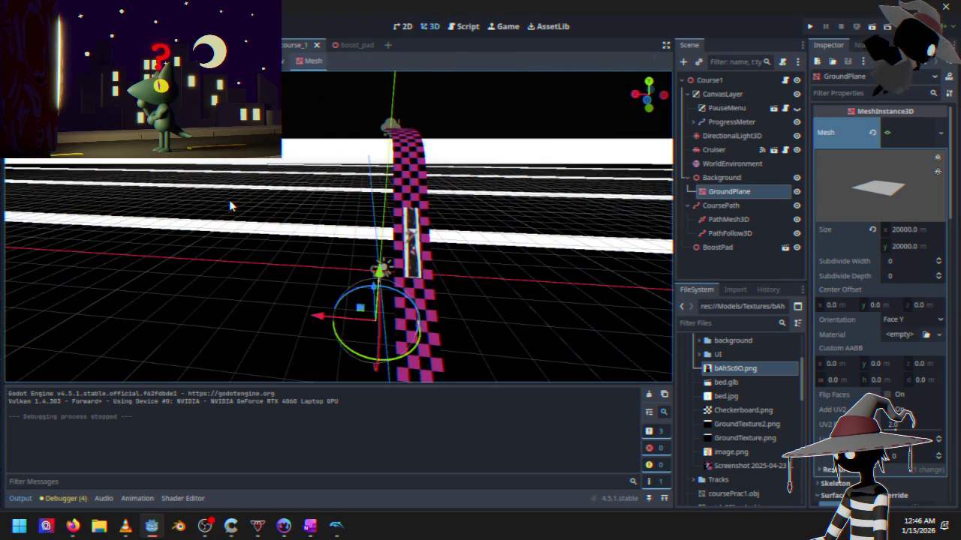
- Orbit to a top-down view, select CoursePath, and enable Select Points on its curve
mouse_move(237, 238)
mouse_down()
mouse_move(303, 242)
mouse_move(468, 221)
mouse_move(491, 243)
mouse_move(352, 255)
mouse_move(397, 253)
mouse_move(352, 218)
mouse_move(345, 180)
mouse_move(375, 140)
mouse_move(345, 173)
mouse_move(341, 144)
mouse_move(343, 212)
mouse_up()
click(345, 224)
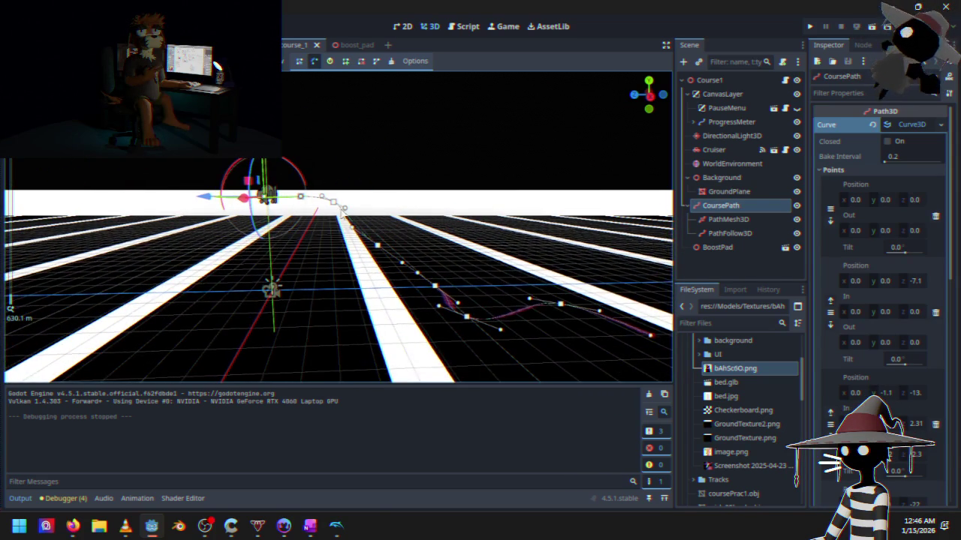
click(303, 64)
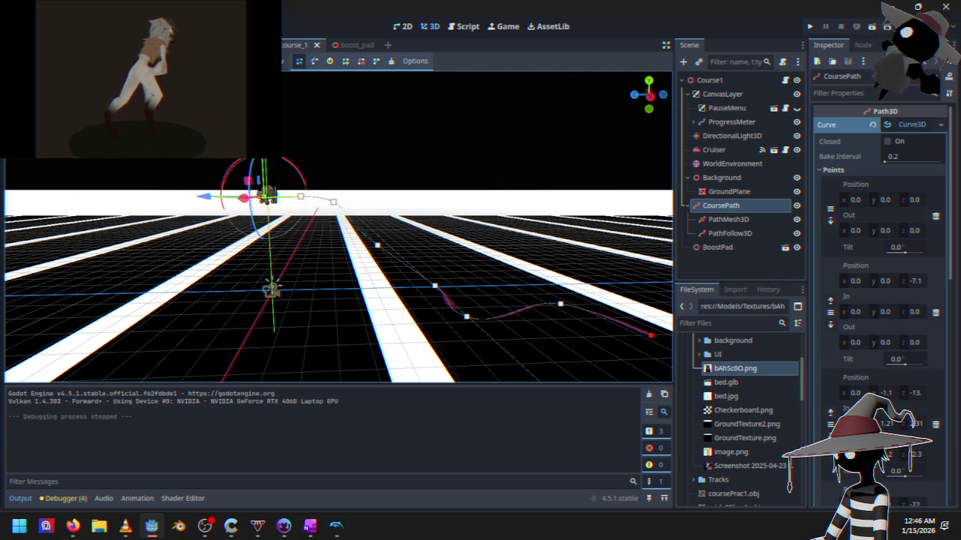
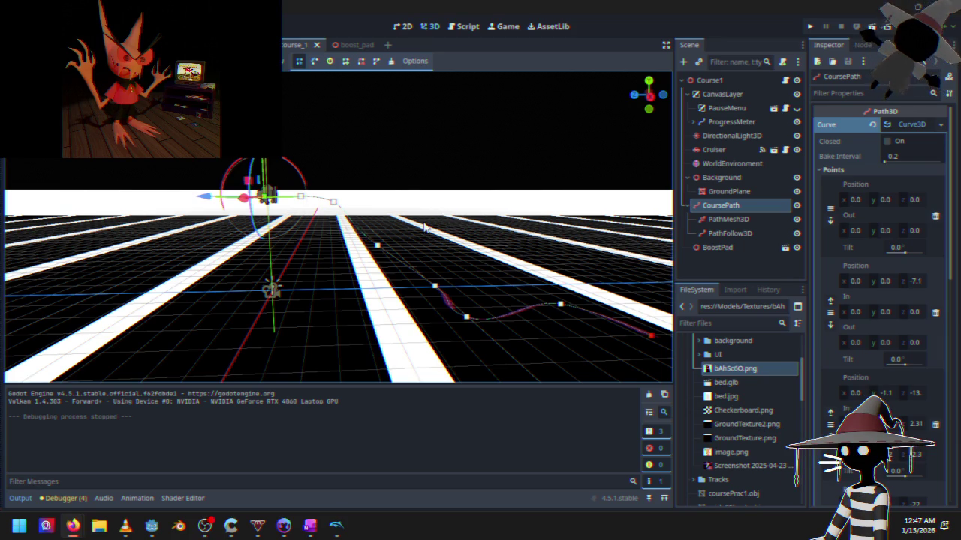
- In Right View, drag point #2's out handle to reshape the curve, then undo that move
key(KP_3)
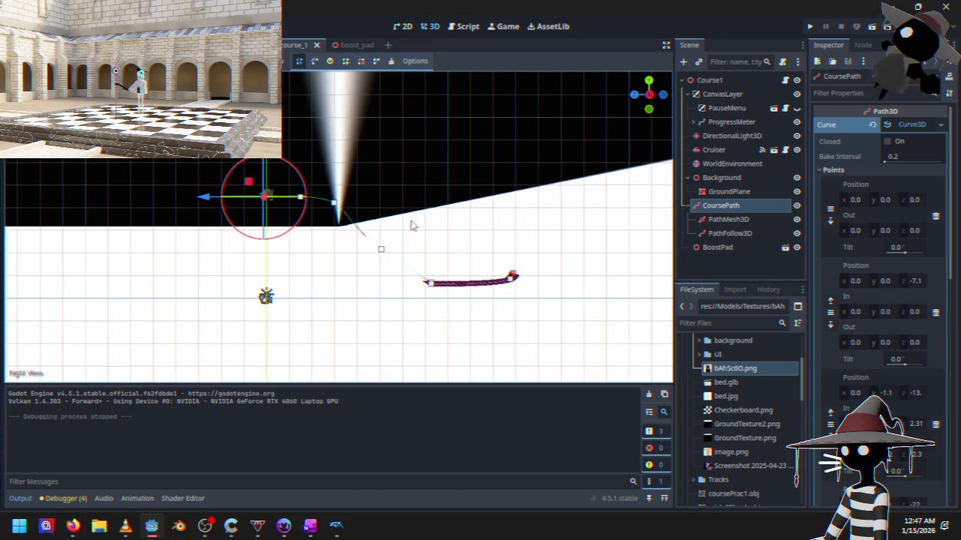
scroll(416, 217, up, 4)
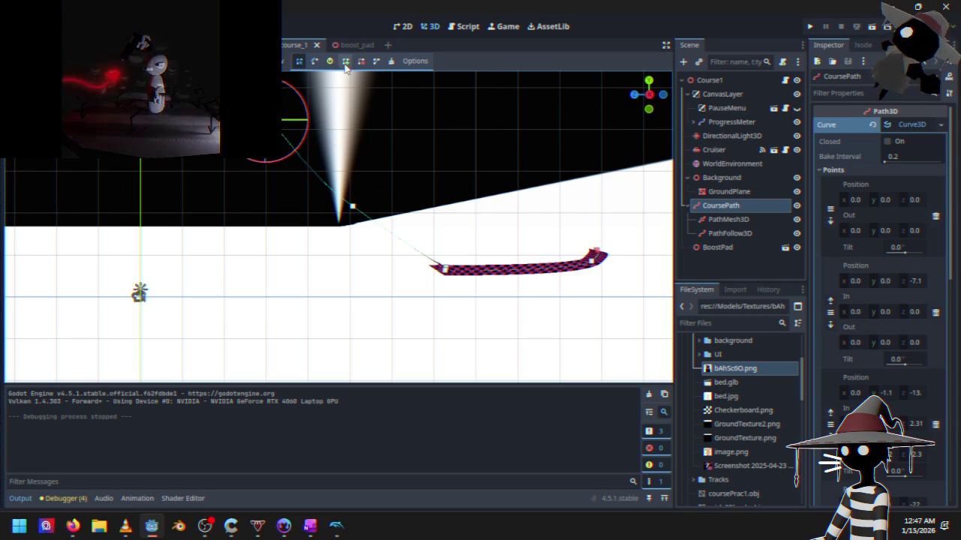
click(315, 61)
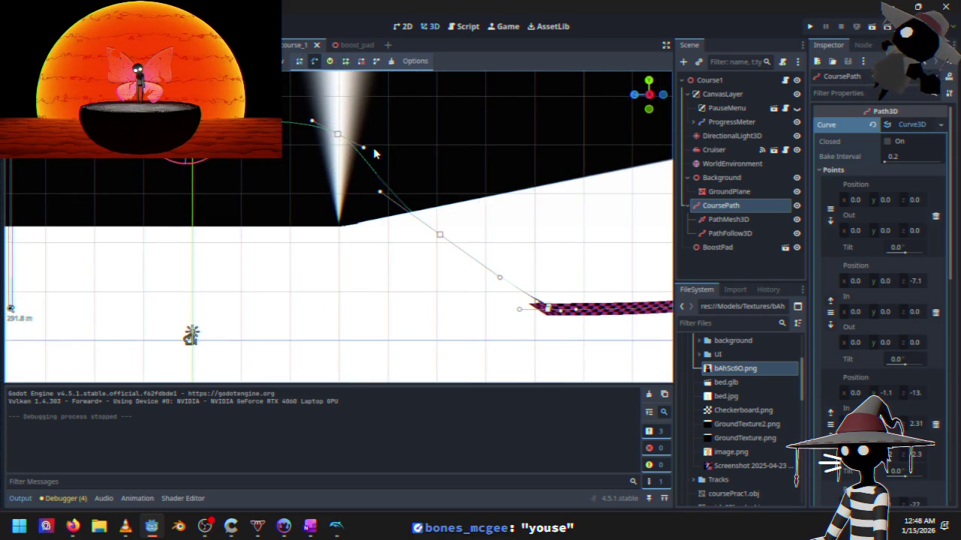
drag(365, 146, 353, 162)
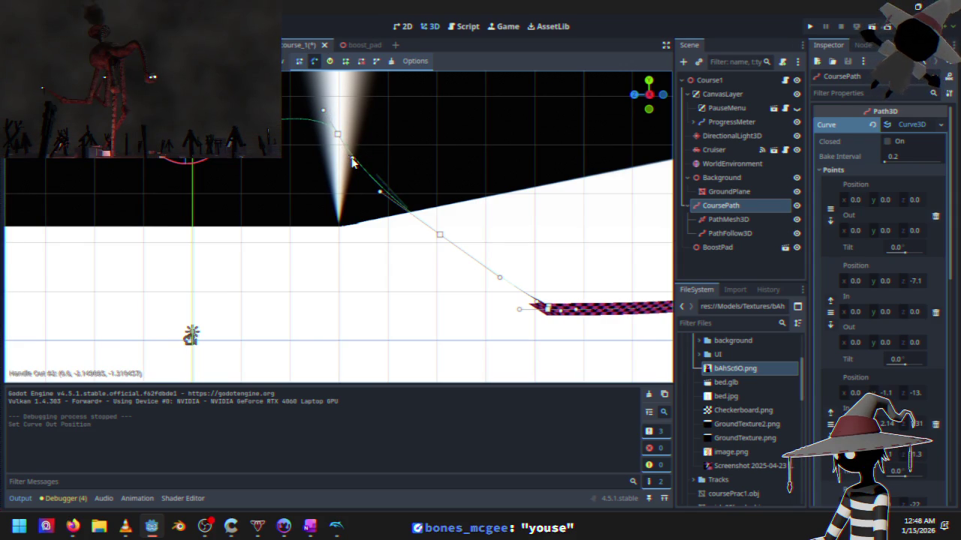
key(ctrl+z)
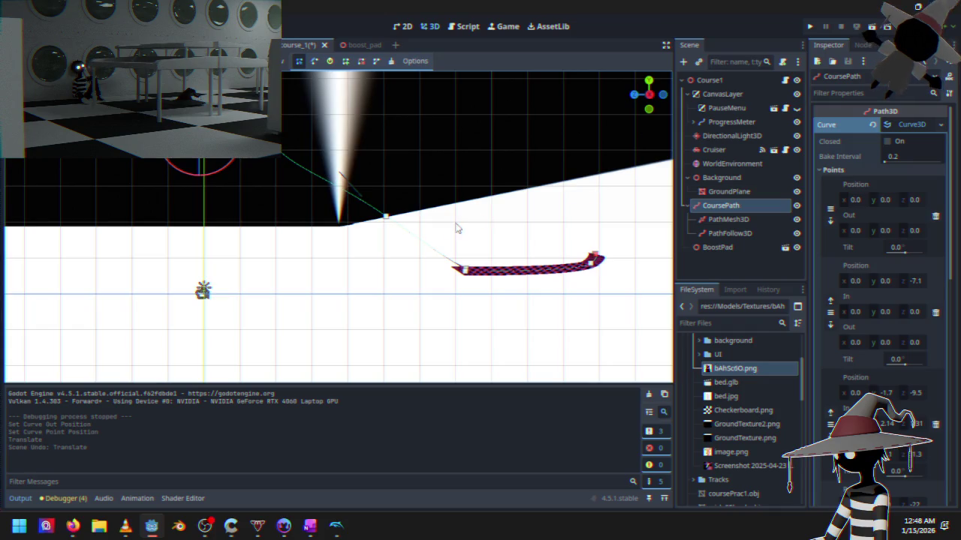
- Hide the BoostPad, then select the checkered track section and move it up and left
click(796, 247)
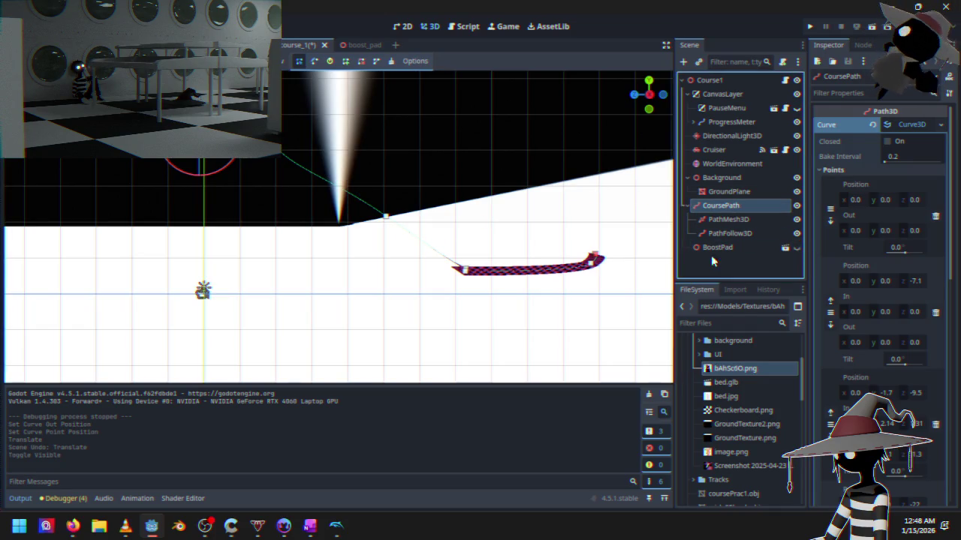
drag(375, 199, 610, 282)
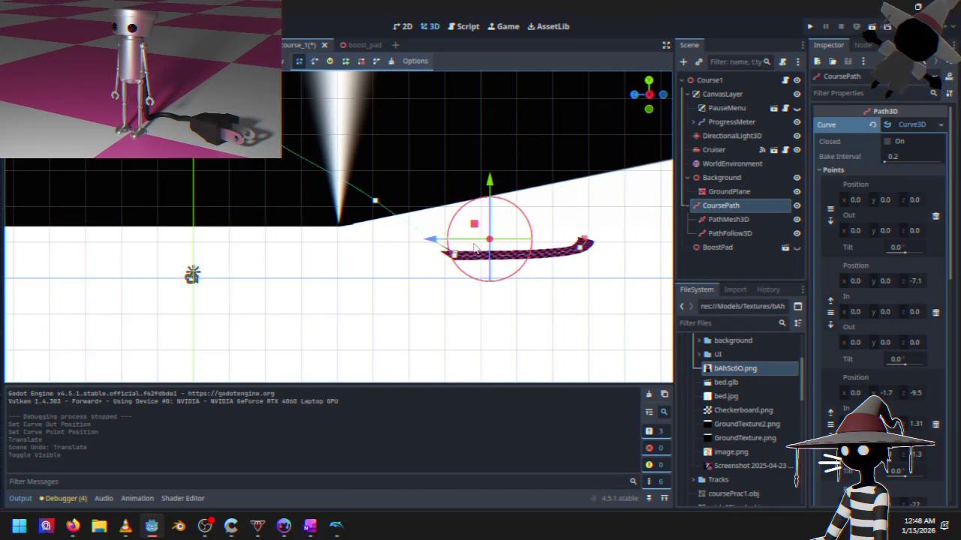
mouse_move(474, 223)
mouse_down()
mouse_move(410, 219)
mouse_move(410, 229)
mouse_move(406, 208)
mouse_move(405, 242)
mouse_move(411, 217)
mouse_up()
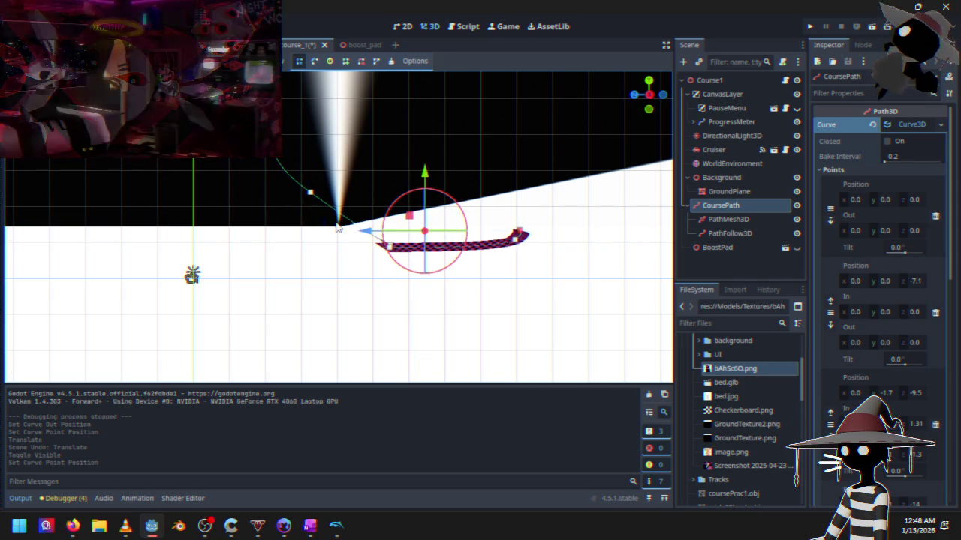
- Pull point #2's out handle further outward, then move point #2 down and left
click(311, 193)
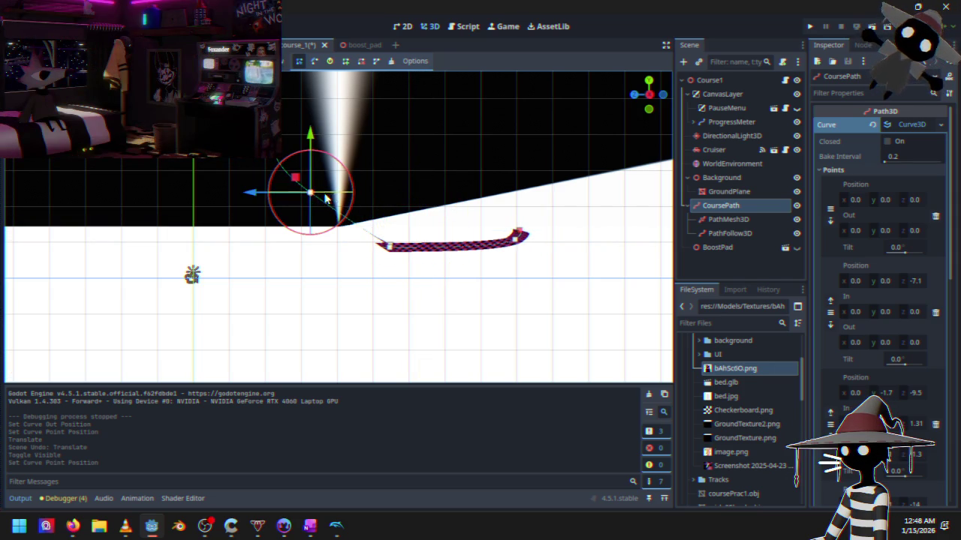
click(314, 61)
scroll(315, 208, up, 4)
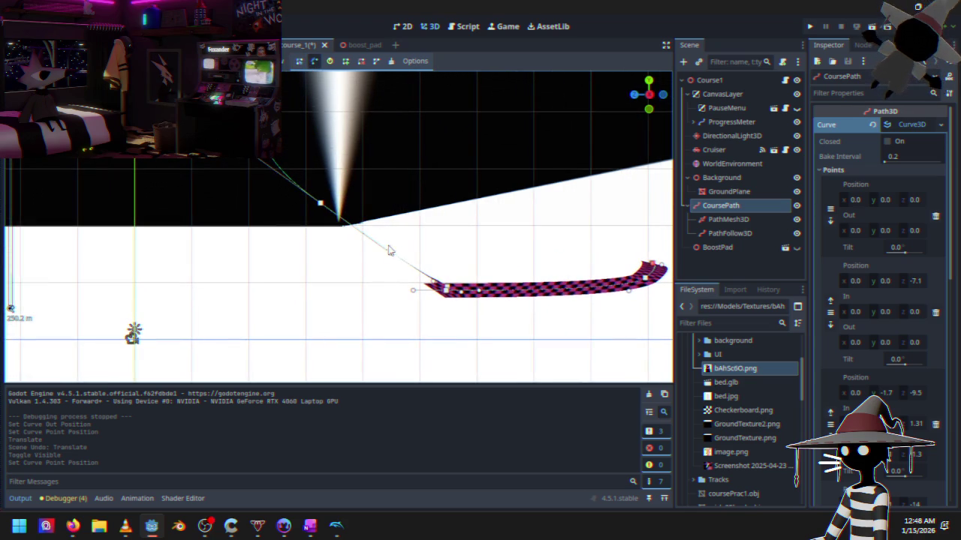
drag(388, 252, 381, 238)
mouse_move(320, 205)
mouse_down()
mouse_move(247, 183)
mouse_move(276, 207)
mouse_move(263, 186)
mouse_move(320, 201)
mouse_move(323, 225)
mouse_up()
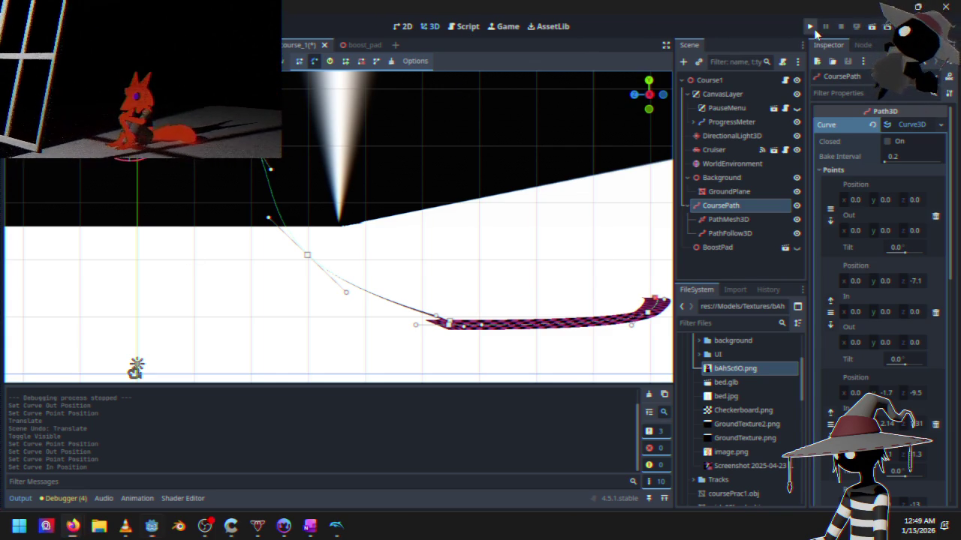
click(810, 27)
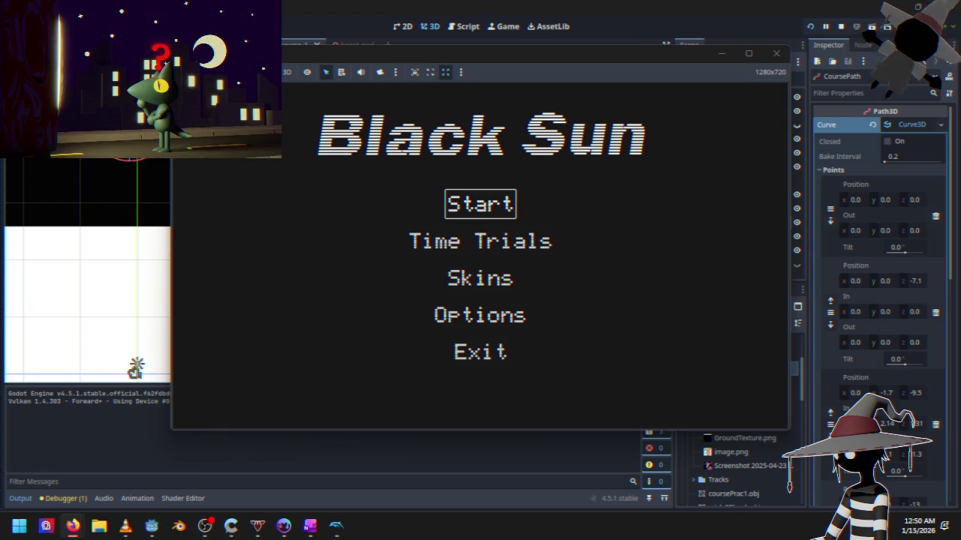
key(Down)
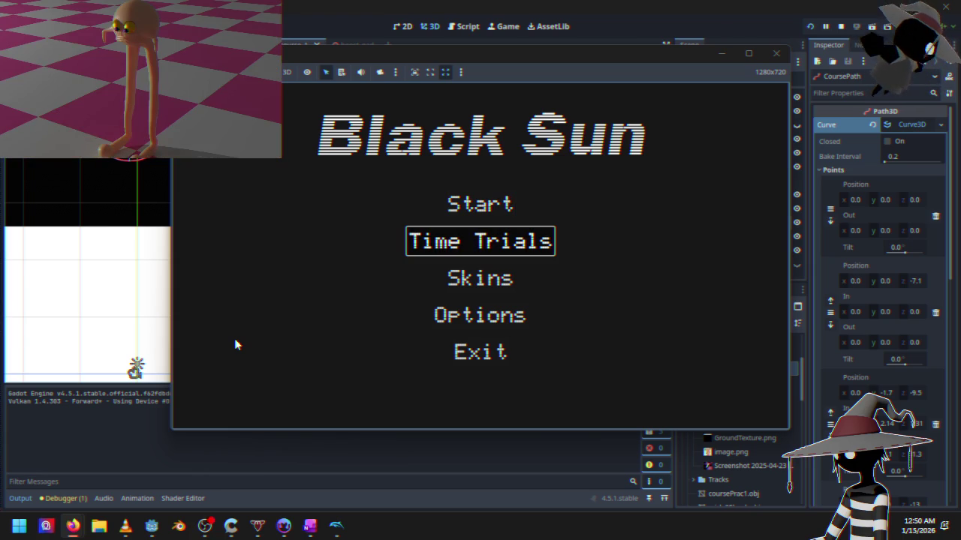
key(Return)
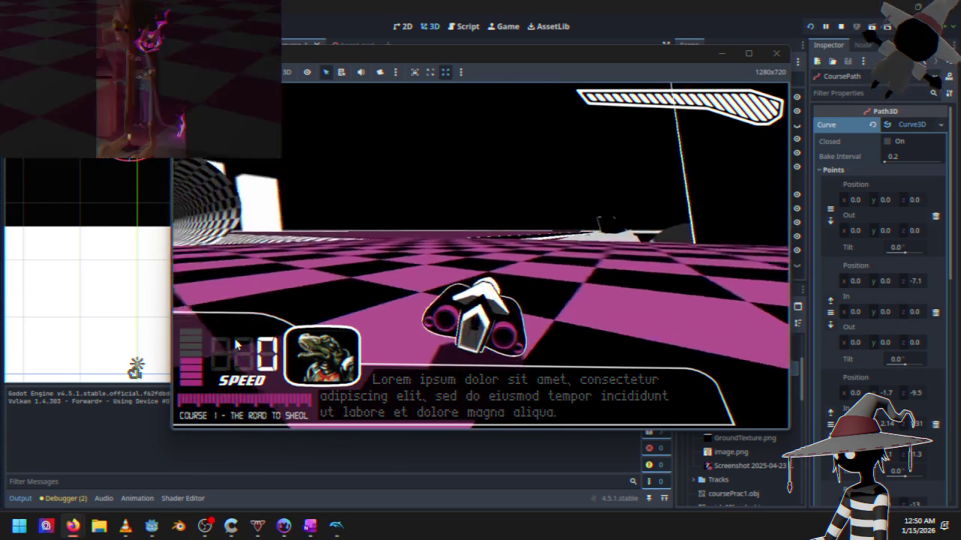
key(Escape)
key(Down)
key(Down)
key(Return)
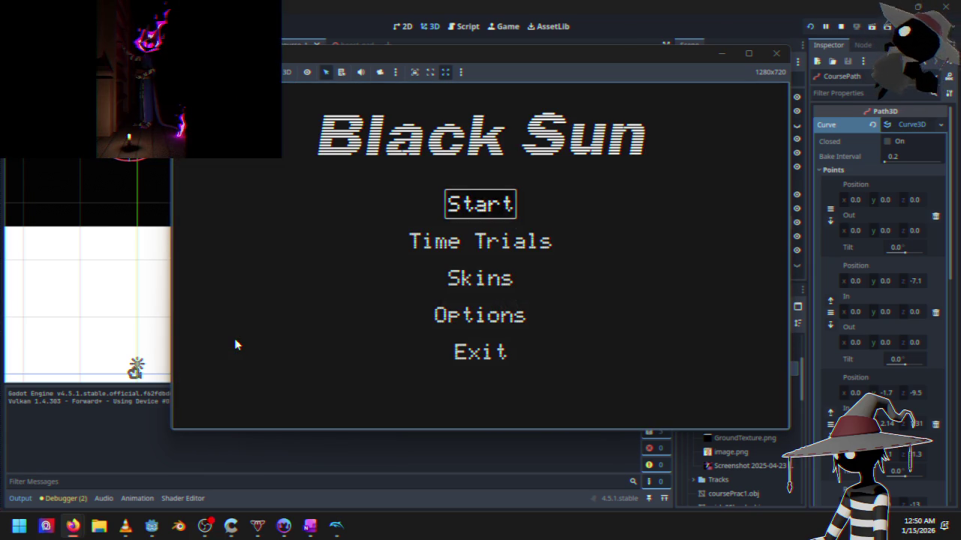
key(Return)
key(Up)
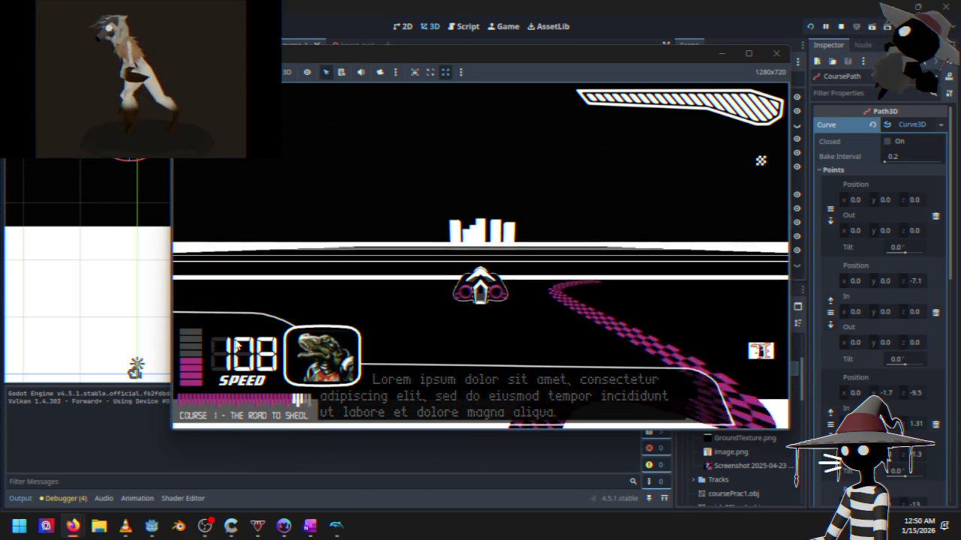
key(F8)
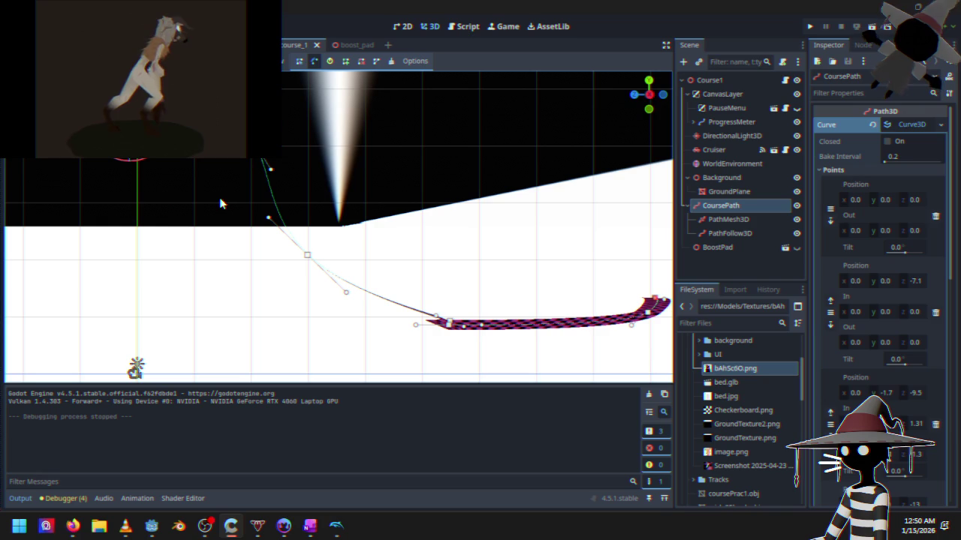
- Lower CoursePath curve point #2 to y -2.3 in a perspective view, then relaunch the game
scroll(233, 167, down, 3)
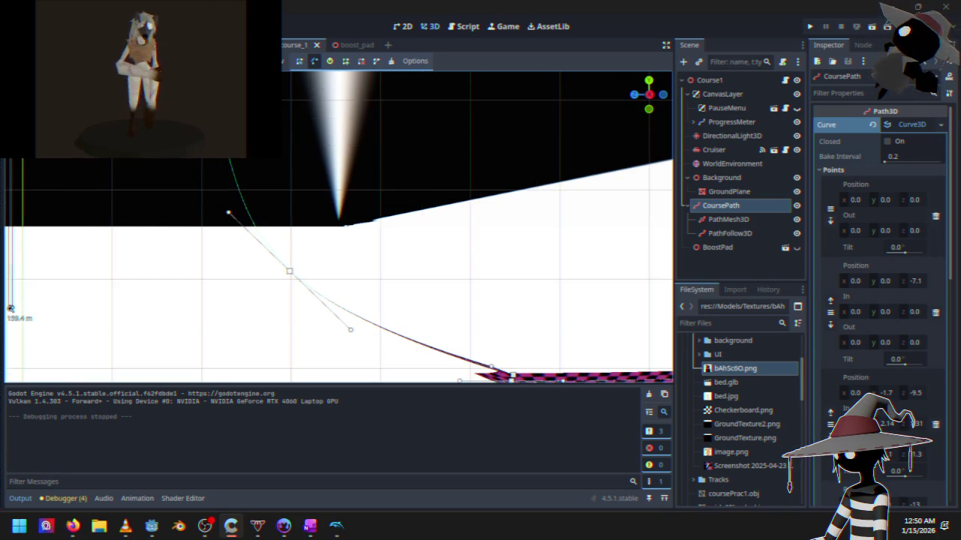
drag(197, 161, 231, 181)
key(KP_3)
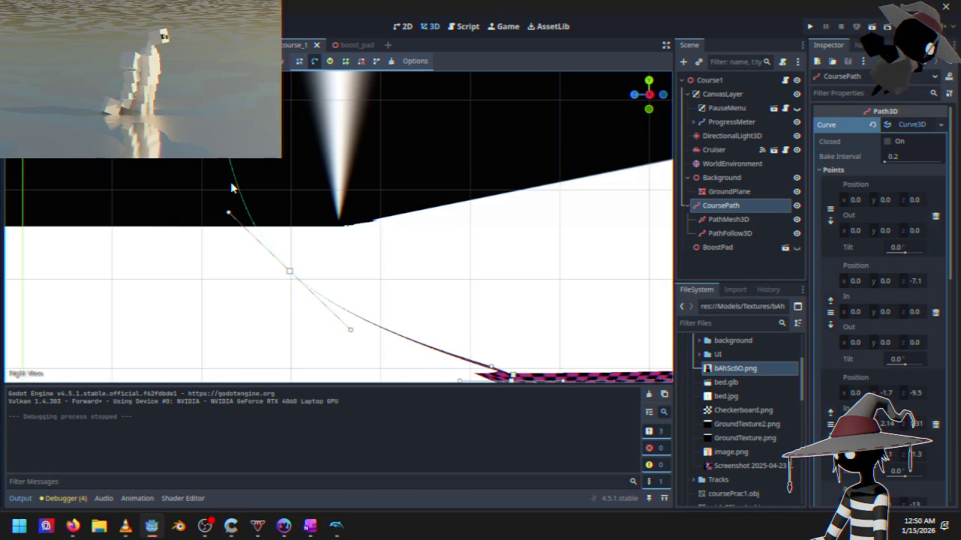
mouse_move(303, 187)
mouse_down()
mouse_move(253, 160)
mouse_move(316, 283)
mouse_move(268, 238)
mouse_move(332, 325)
mouse_up()
scroll(268, 238, down, 2)
mouse_move(313, 247)
mouse_down()
mouse_move(328, 279)
mouse_move(338, 278)
mouse_move(342, 249)
mouse_up()
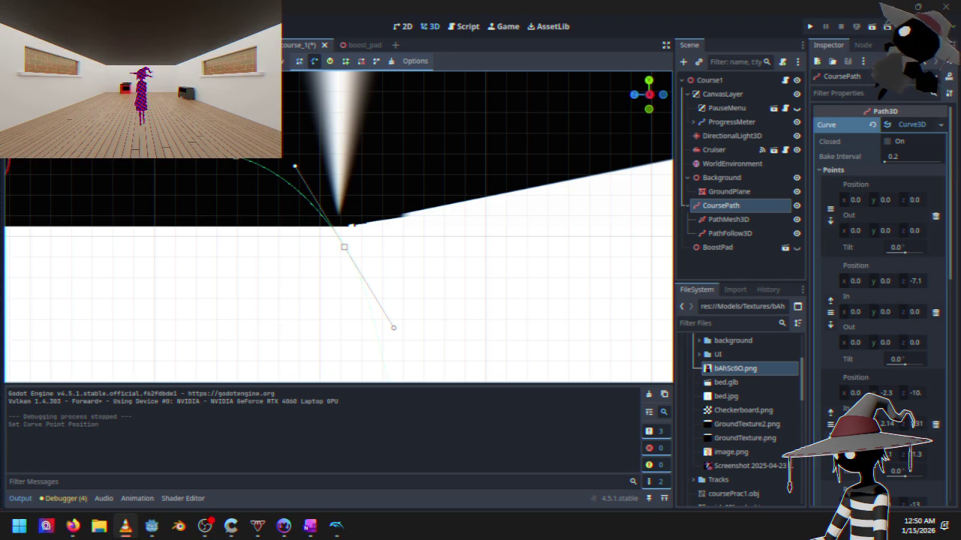
key(alt+Tab)
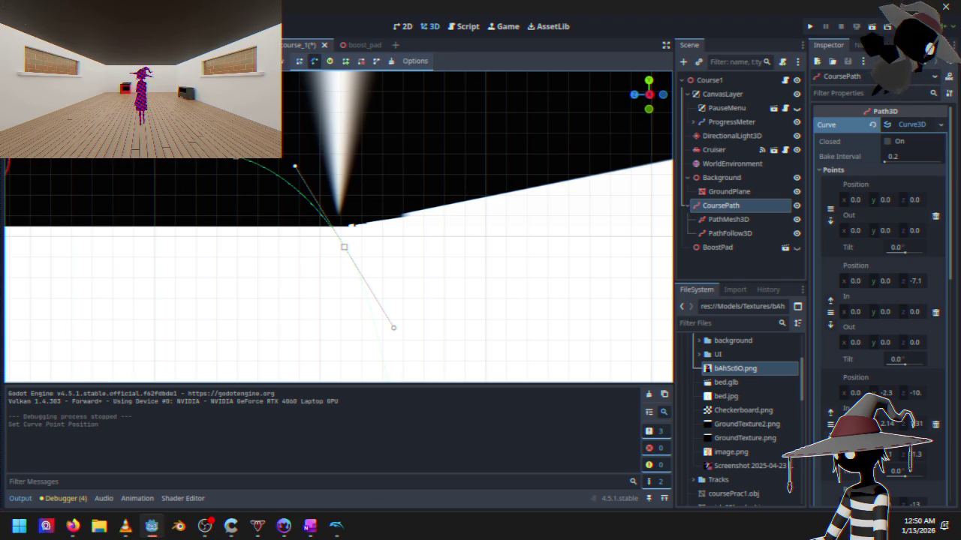
click(809, 28)
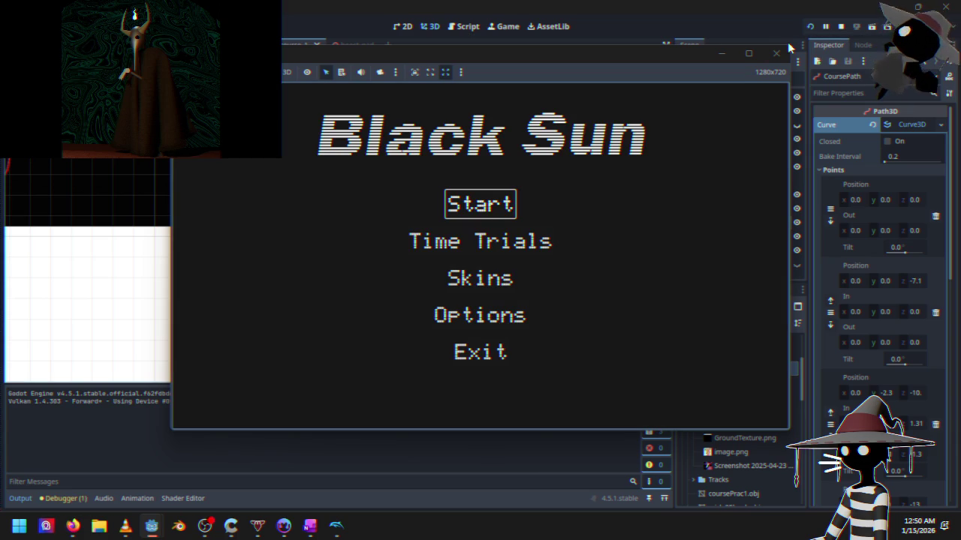
- Maximize the game window, drive a Course 1 Time Trials run, then close the game
click(756, 54)
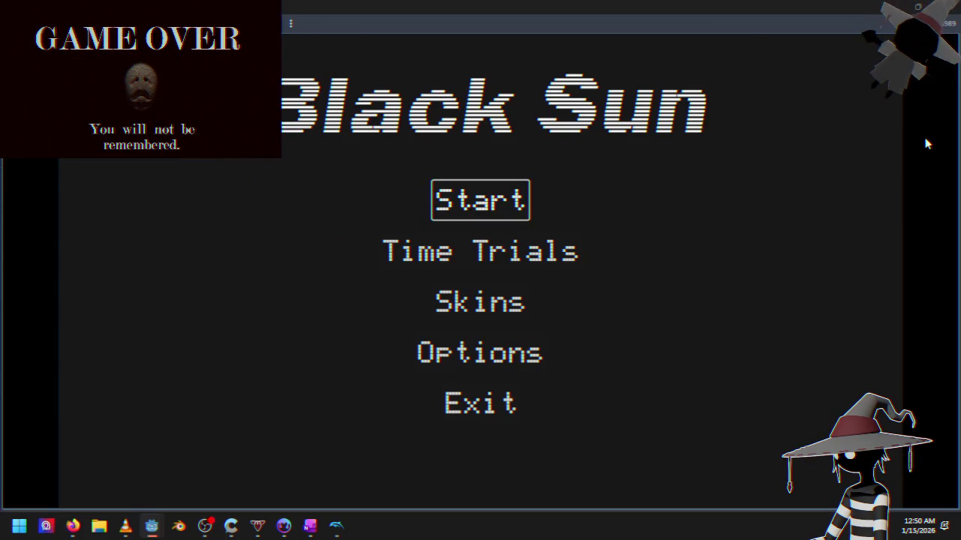
key(Down)
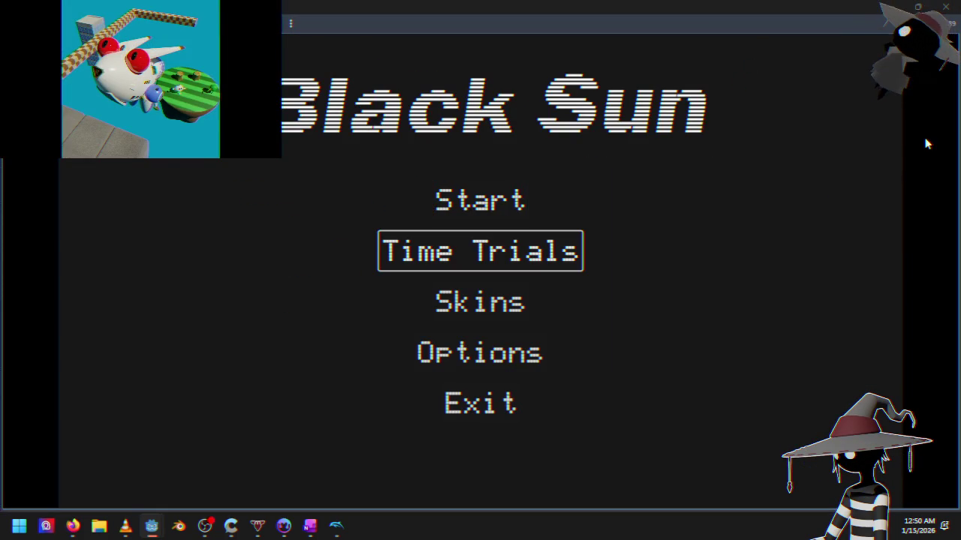
key(Return)
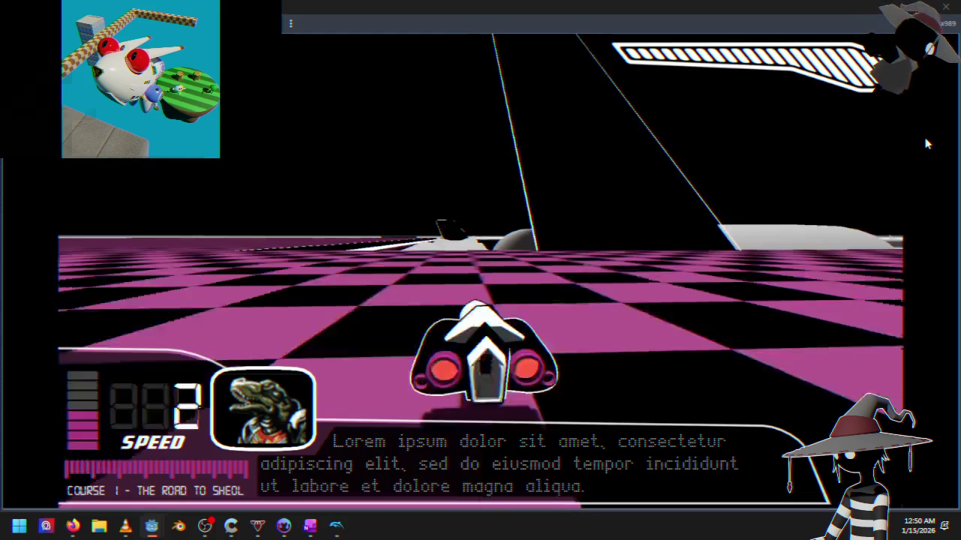
key(Escape)
key(Down)
key(Down)
key(Return)
key(Return)
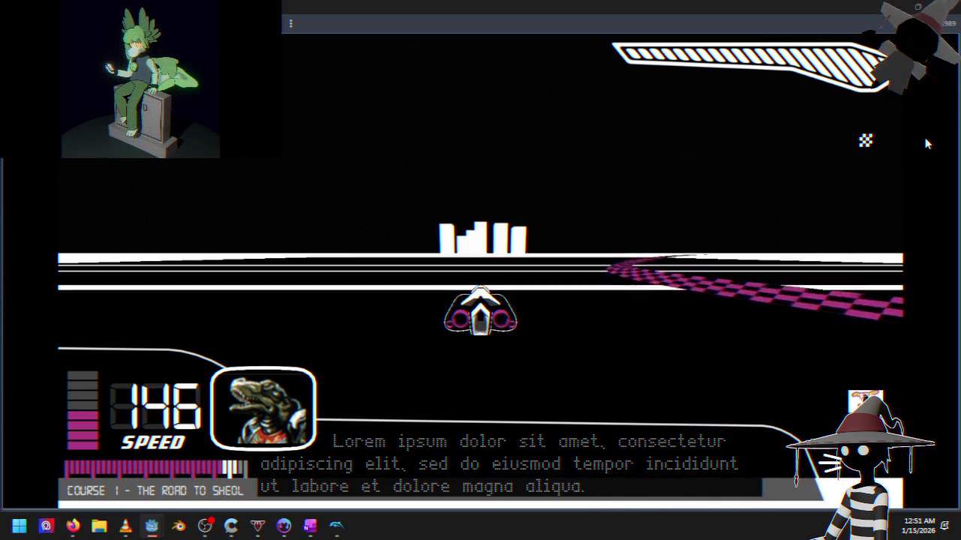
click(945, 6)
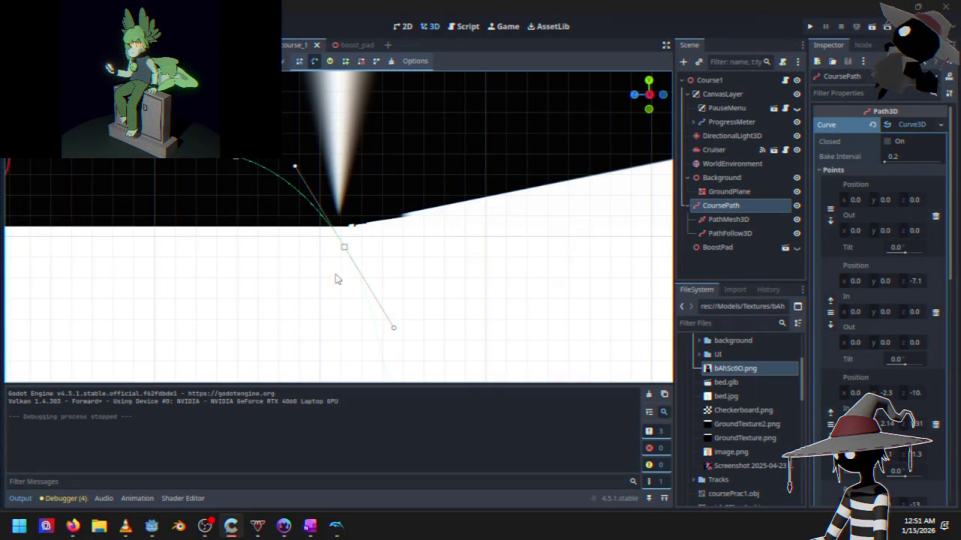
- Move curve point #2 to about y -2.1, z -11.9 and run the project
mouse_move(344, 248)
mouse_down()
mouse_move(423, 236)
mouse_move(406, 239)
mouse_up()
scroll(406, 240, down, 5)
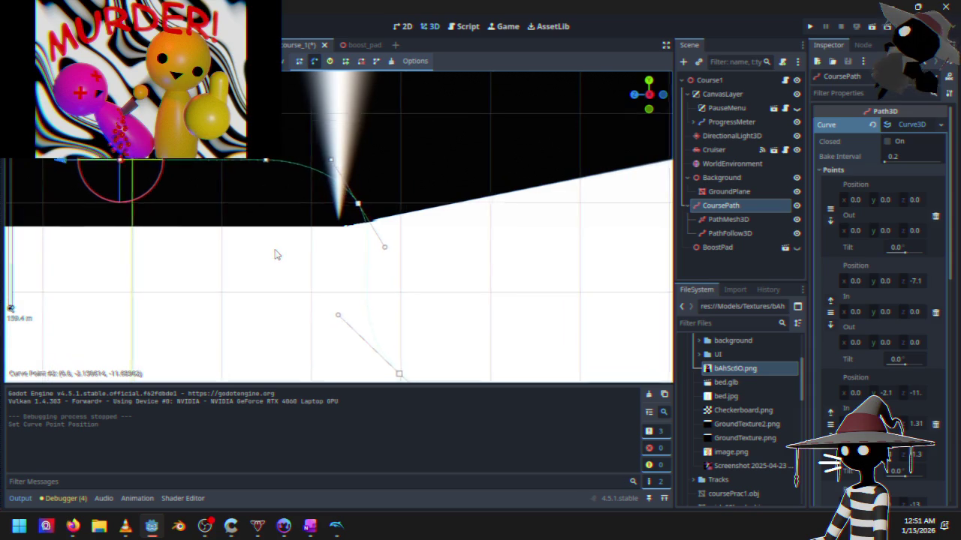
click(810, 26)
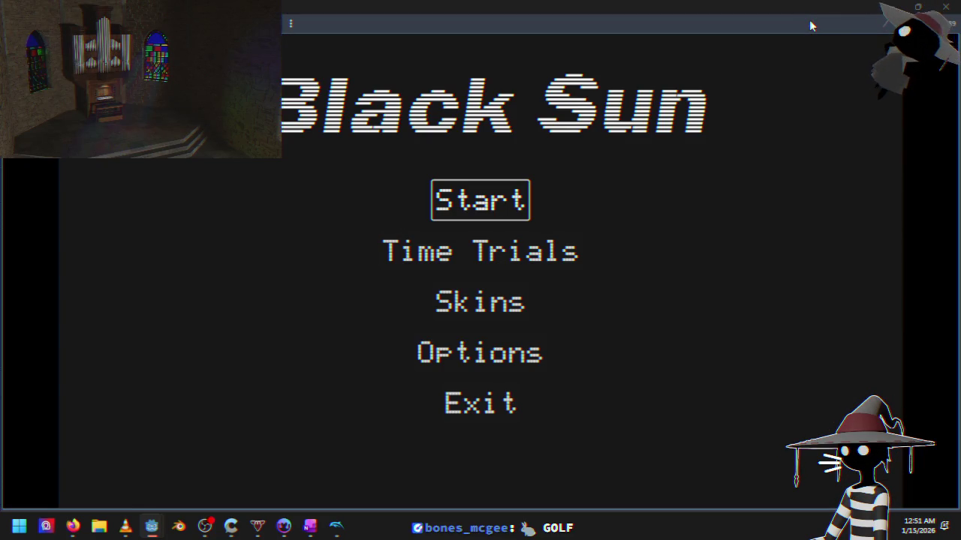
- Choose Time Trials from the Black Sun menu, race the course, then quit with Alt+F4
key(Down)
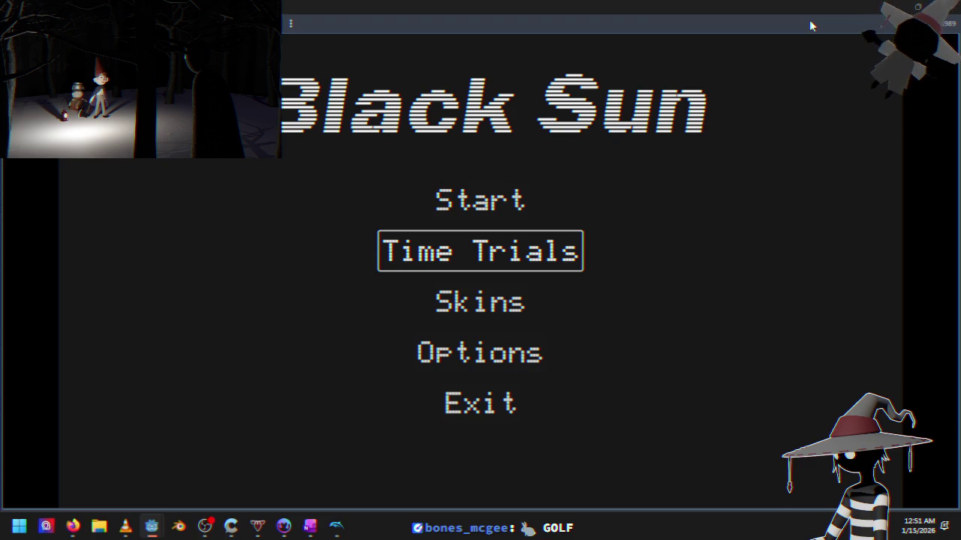
key(Up)
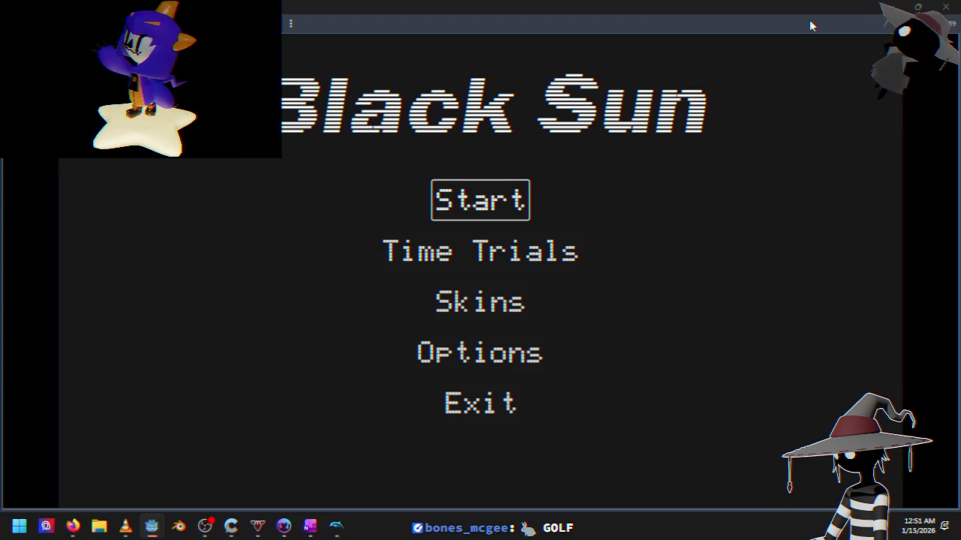
key(Down)
key(Down)
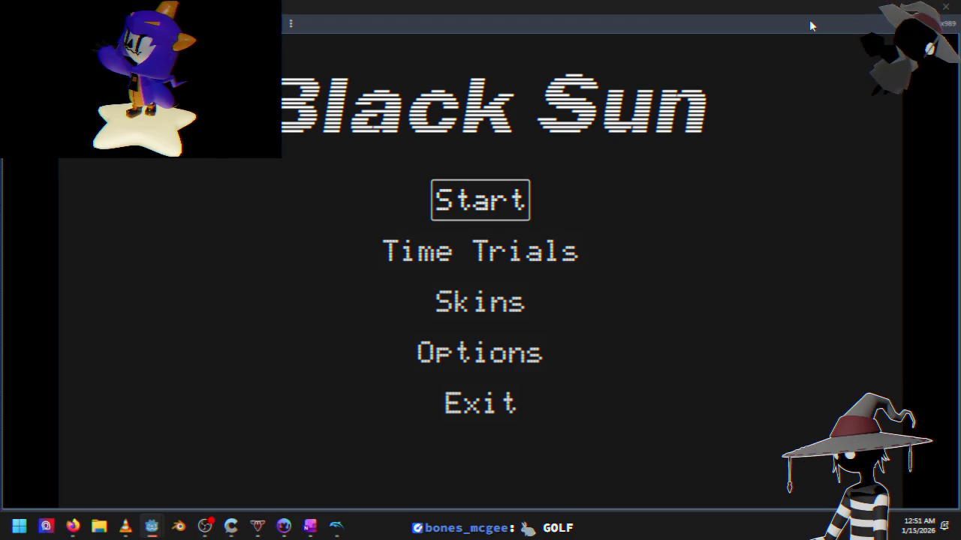
key(Down)
key(Down)
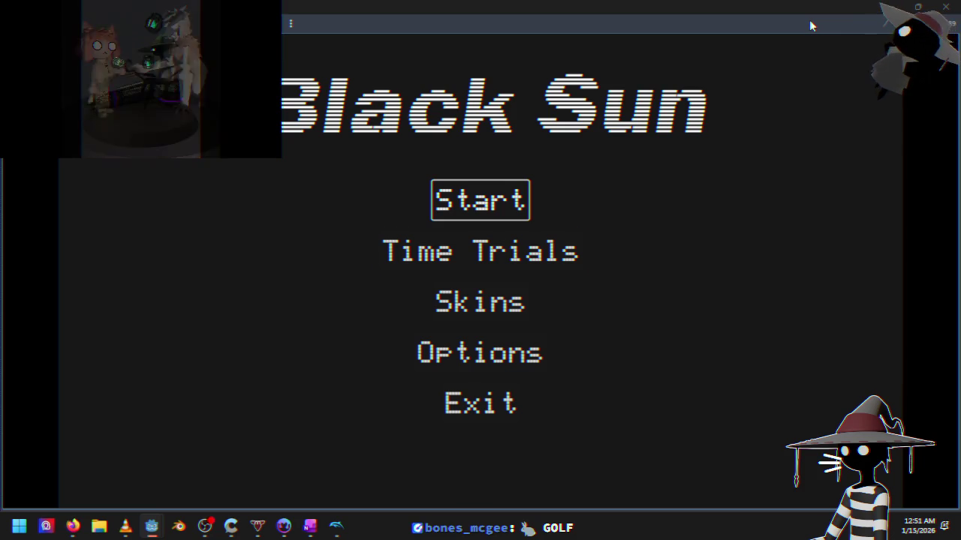
key(Up)
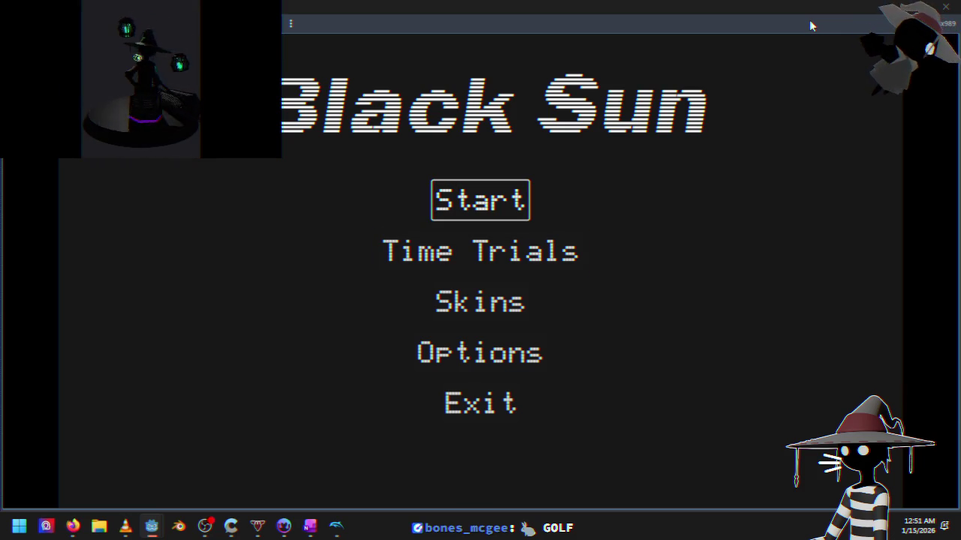
key(Down)
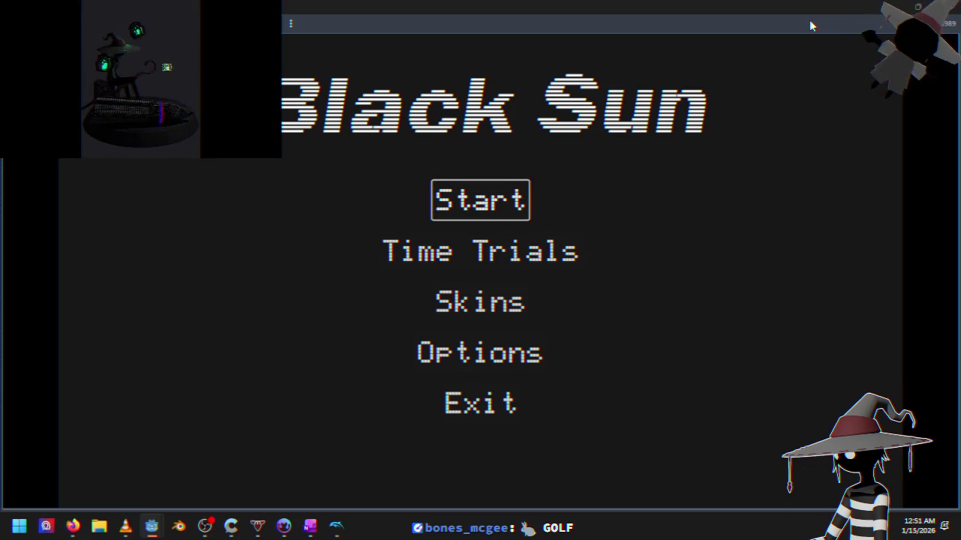
key(Return)
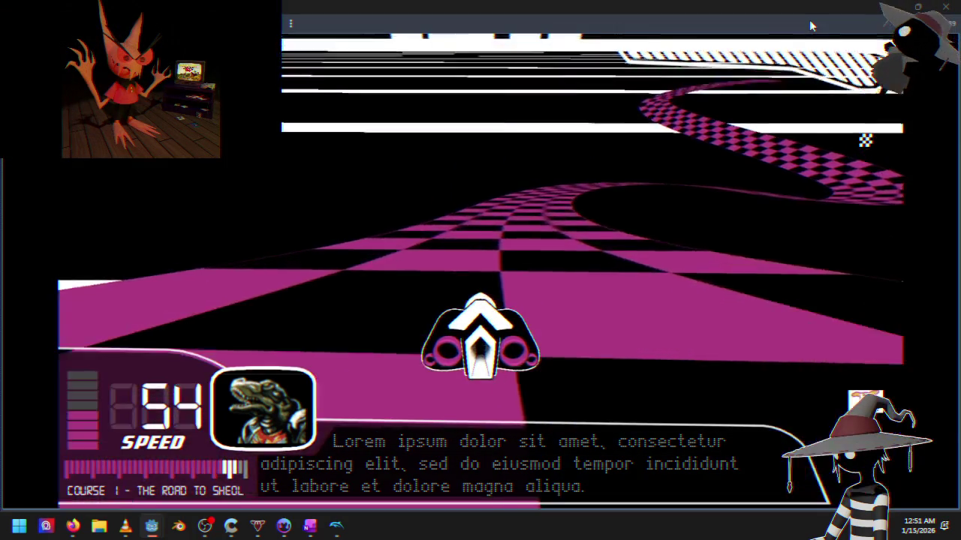
key(alt+F4)
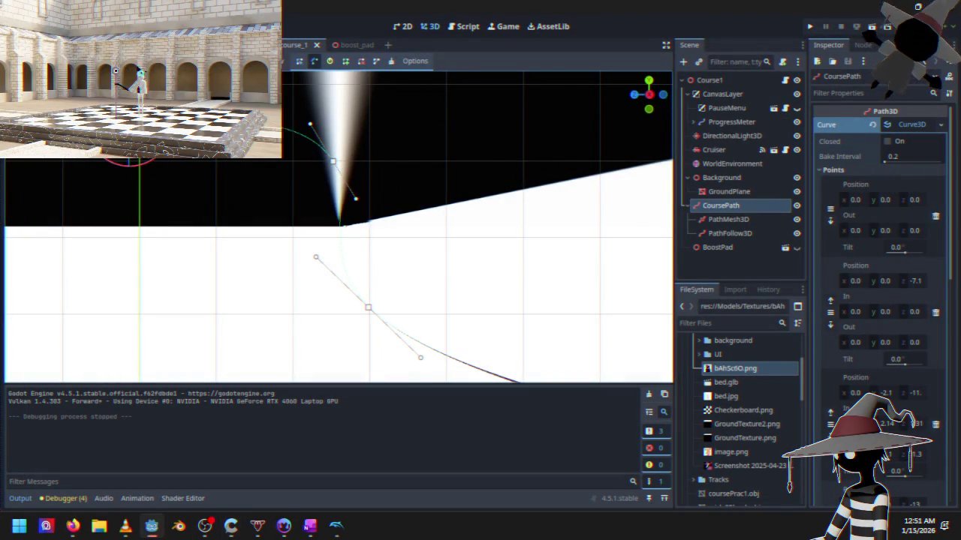
- Shift curve point #2 about 7.75 units sideways to near z -10, then run the project
scroll(345, 150, up, 3)
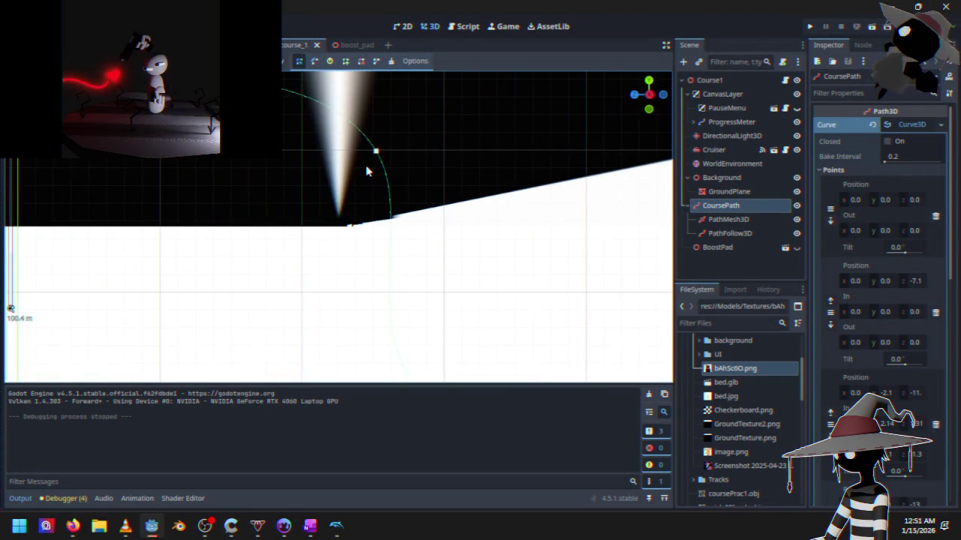
drag(315, 154, 283, 153)
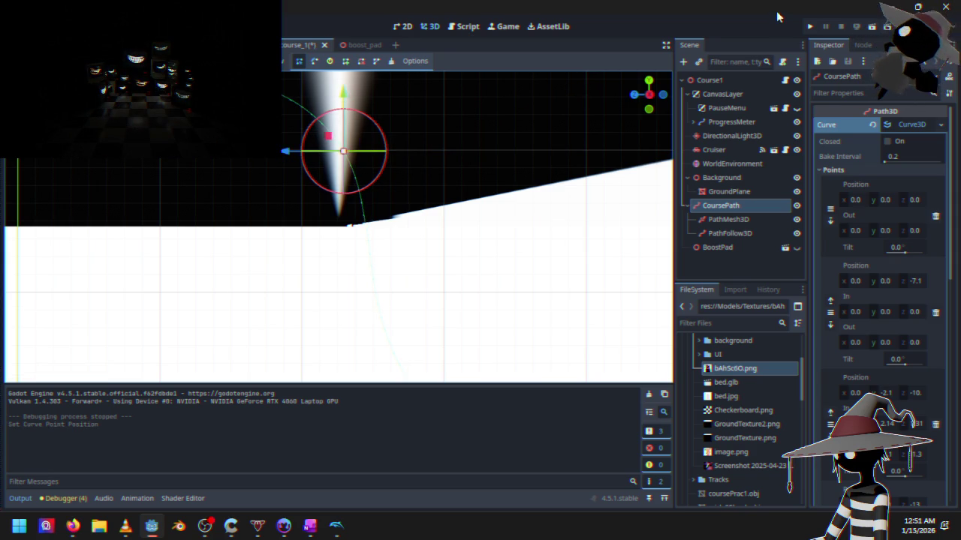
click(811, 27)
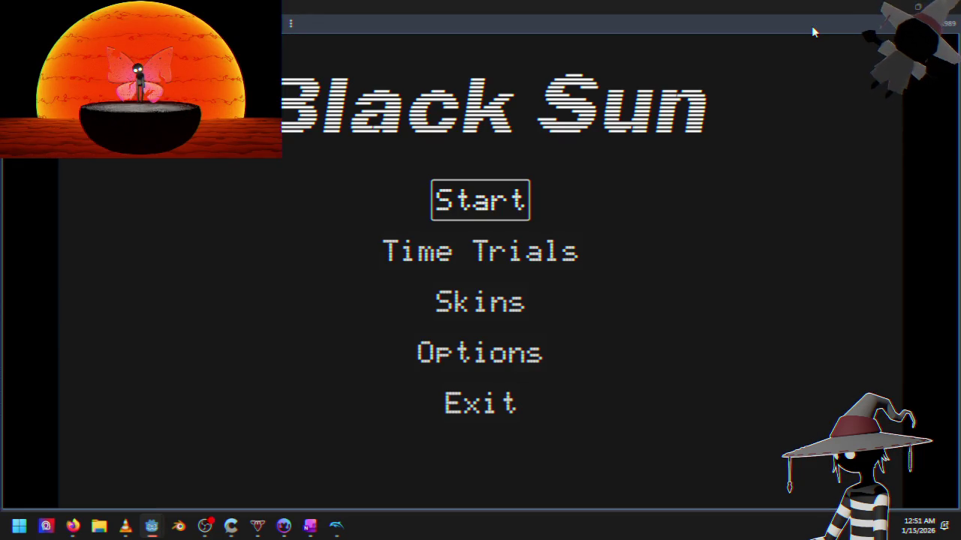
- Race Course 1 again, steering into the curve, then close the game and relaunch it
key(Down)
key(Down)
key(Up)
key(Up)
key(Down)
key(Down)
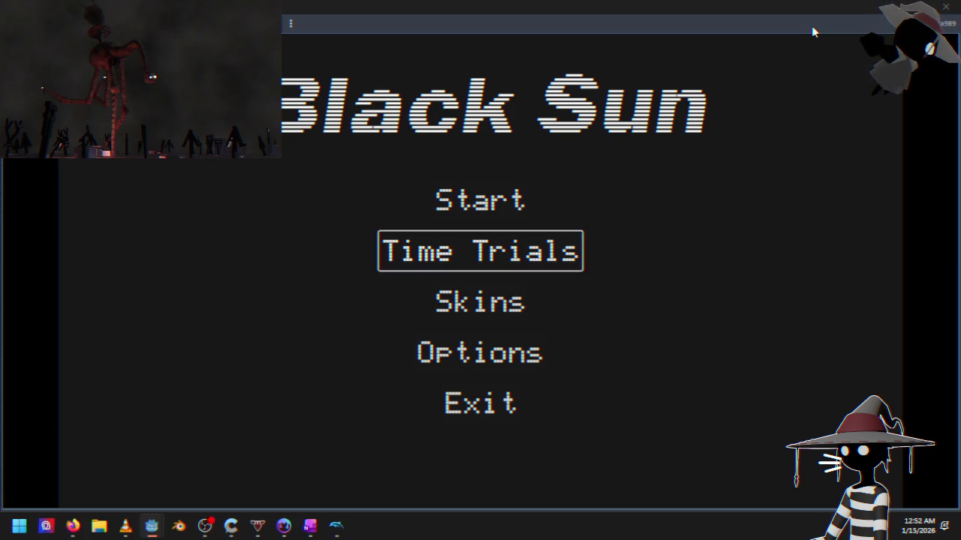
key(Up)
key(Up)
key(Return)
key(Up)
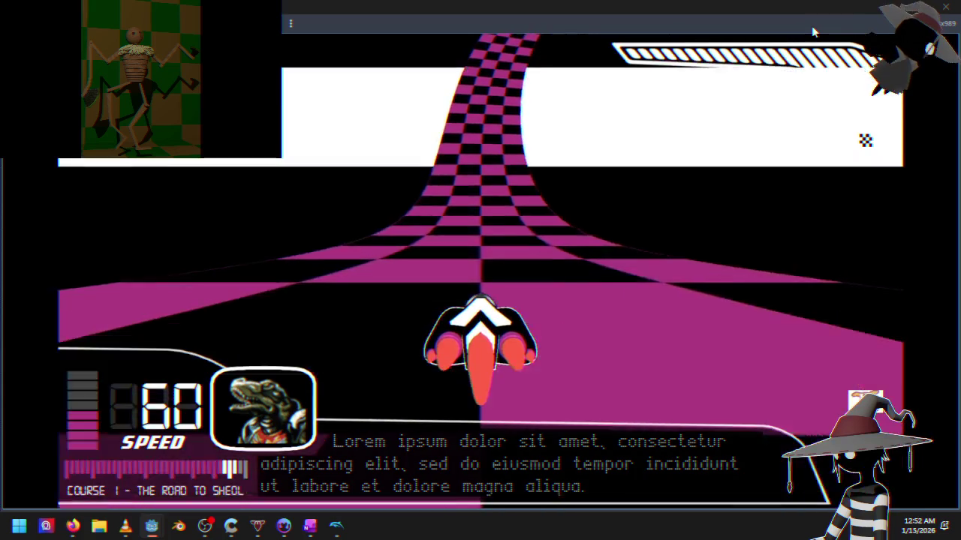
key(Right)
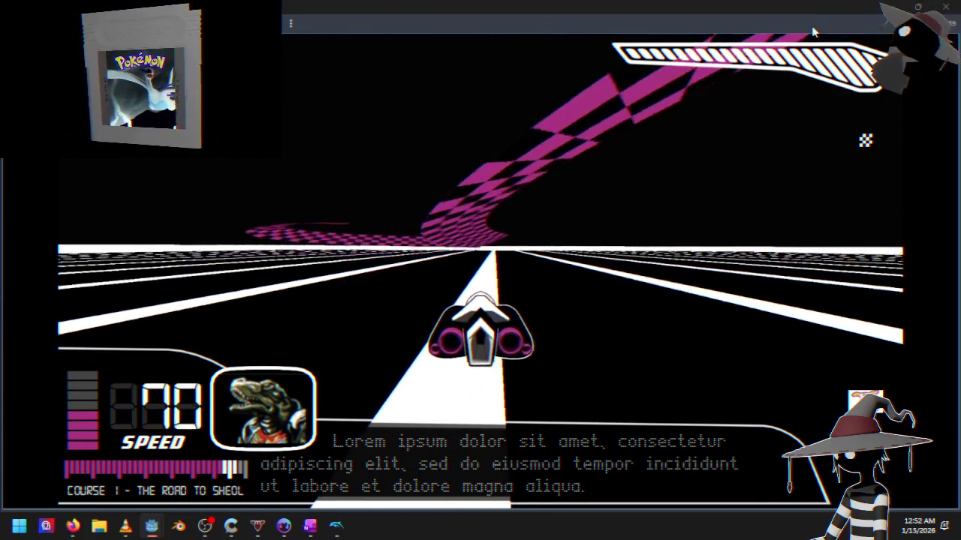
click(947, 9)
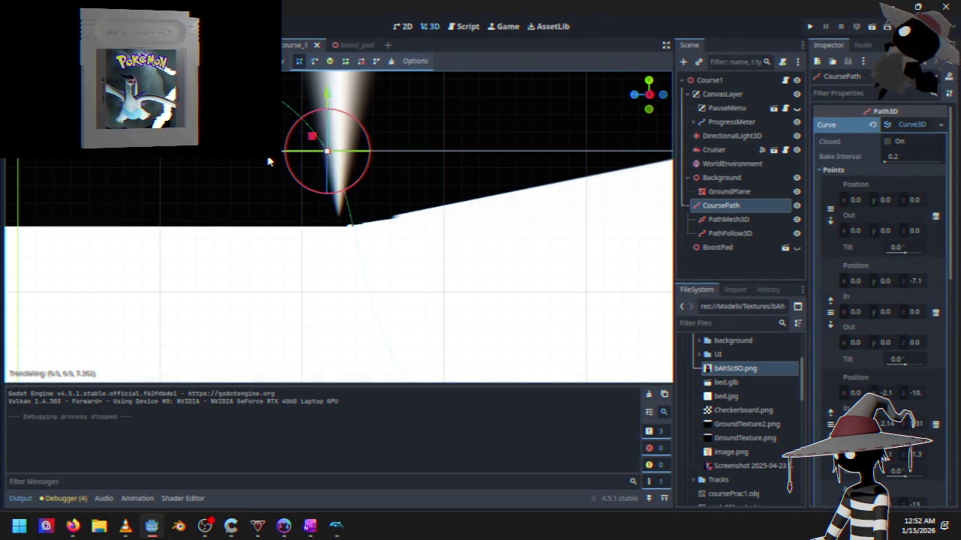
click(812, 28)
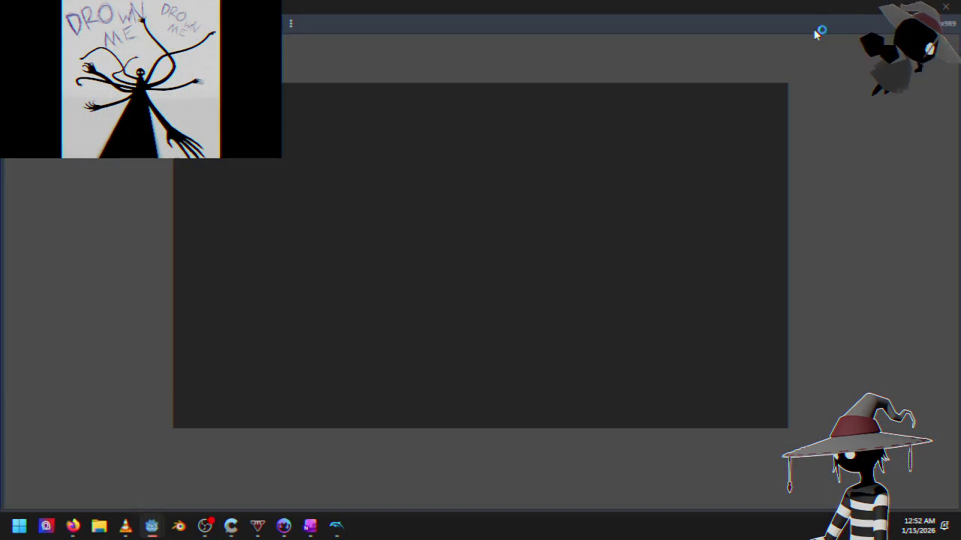